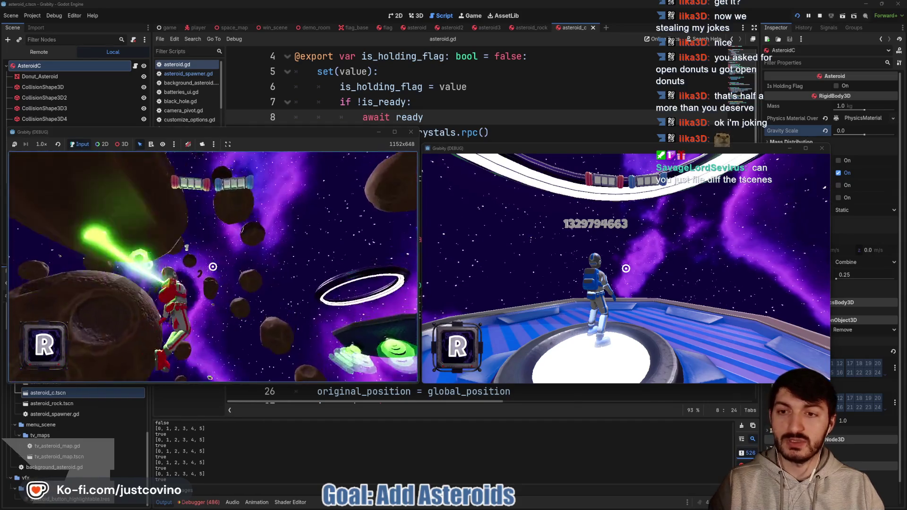
# Stop the debug session and check the asteroid_rock Asteroid's scale of 4.55.
pyautogui.press('F8')
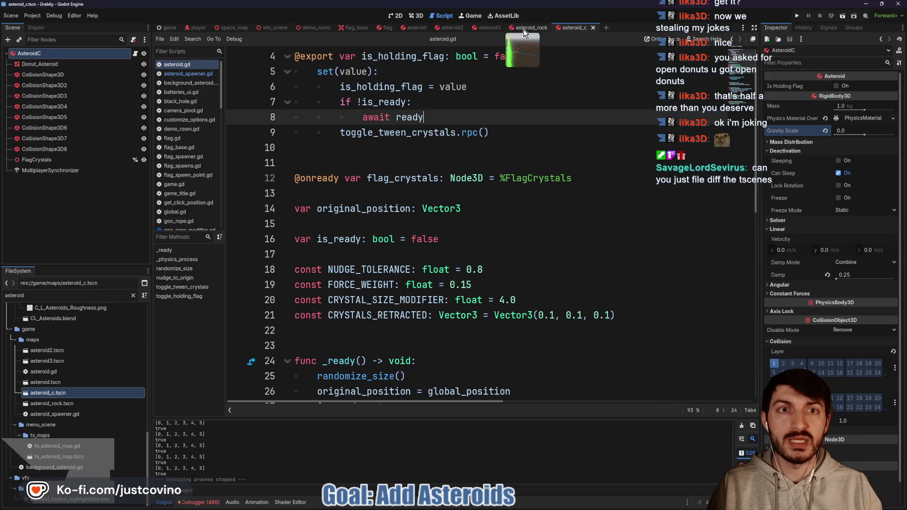
pyautogui.click(524, 30)
pyautogui.click(33, 75)
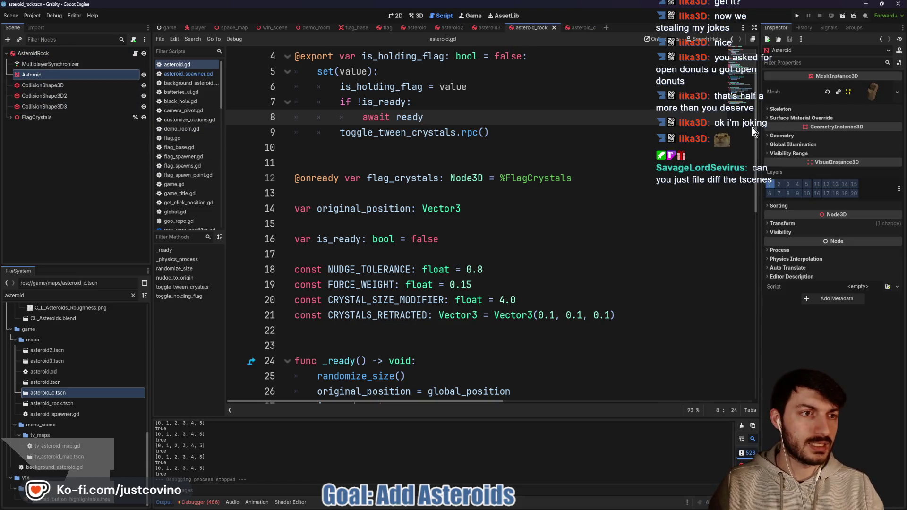
pyautogui.click(782, 224)
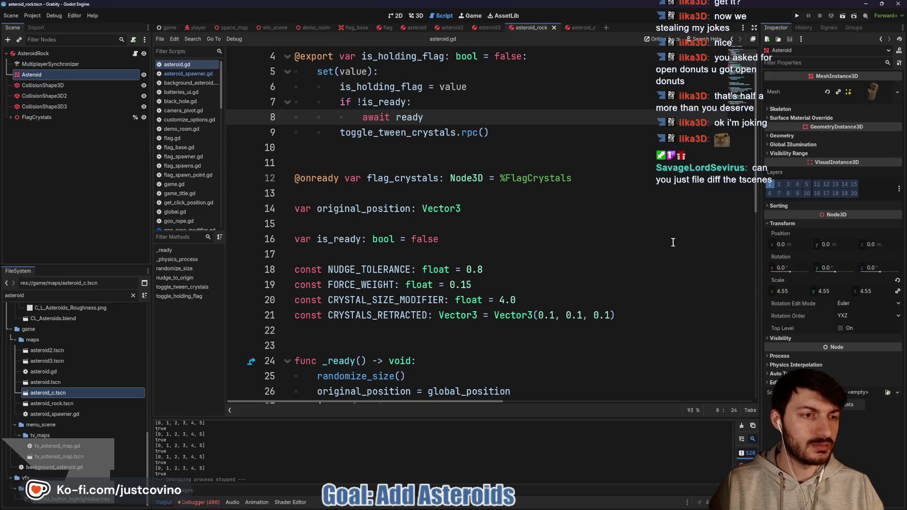
# Select Donut_Asteroid in asteroid_c and show its Transform values in the 3D view.
pyautogui.click(573, 33)
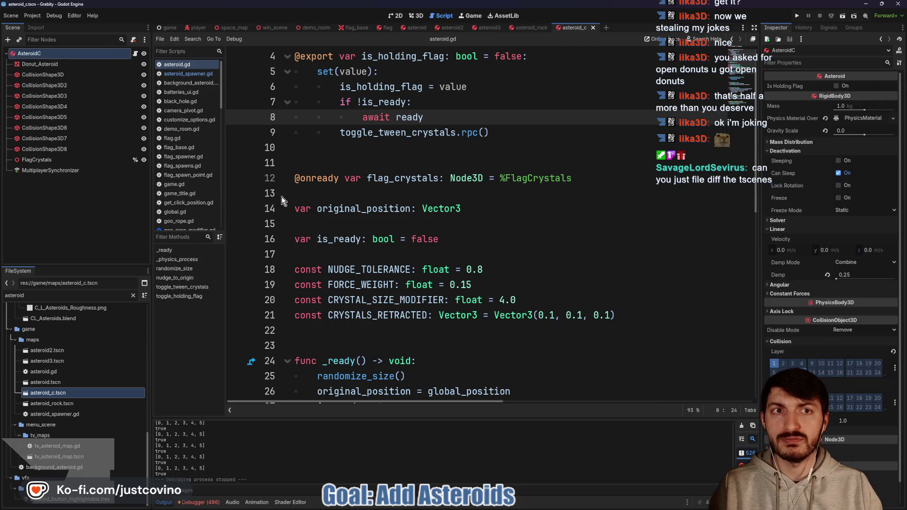
pyautogui.click(54, 64)
pyautogui.click(780, 224)
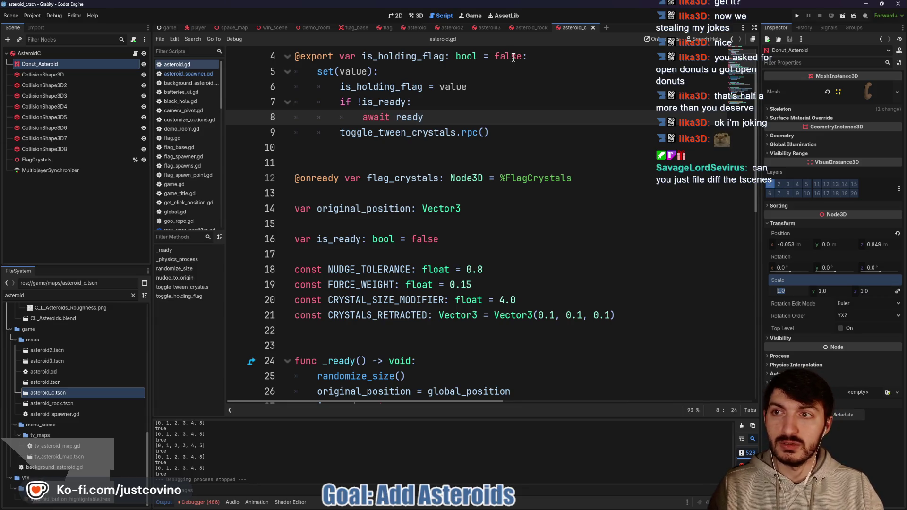
pyautogui.click(417, 16)
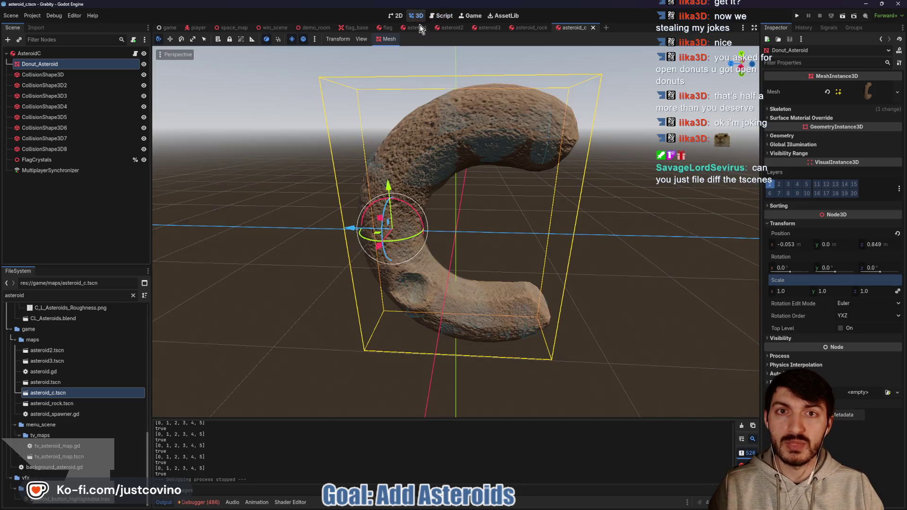
# Set Donut_Asteroid's scale to 4.55 and save the asteroid_c scene.
pyautogui.click(791, 291)
pyautogui.write('4.55')
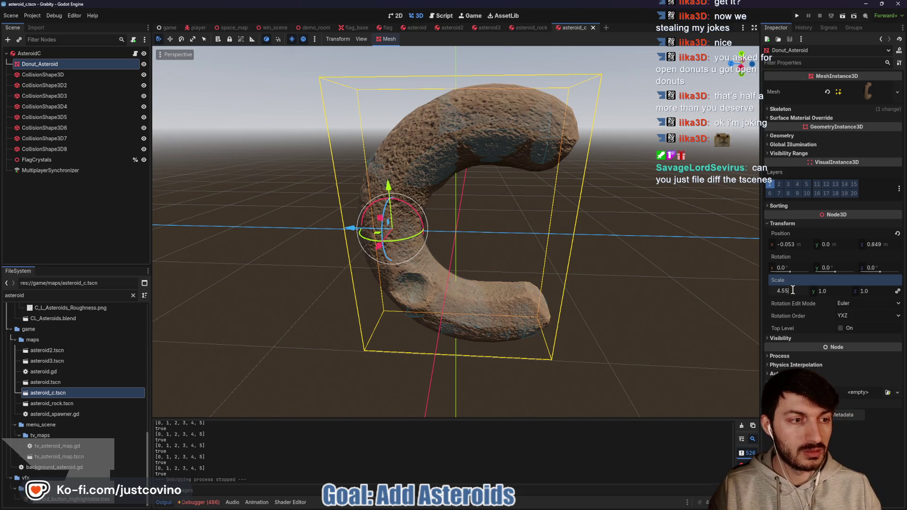
pyautogui.press('Return')
pyautogui.scroll(-5, 592, 247)
pyautogui.hotkey('ctrl', 's')
# Select CollisionShape3D through CollisionShape3D8 and scale them all to 4.55.
pyautogui.click(422, 207)
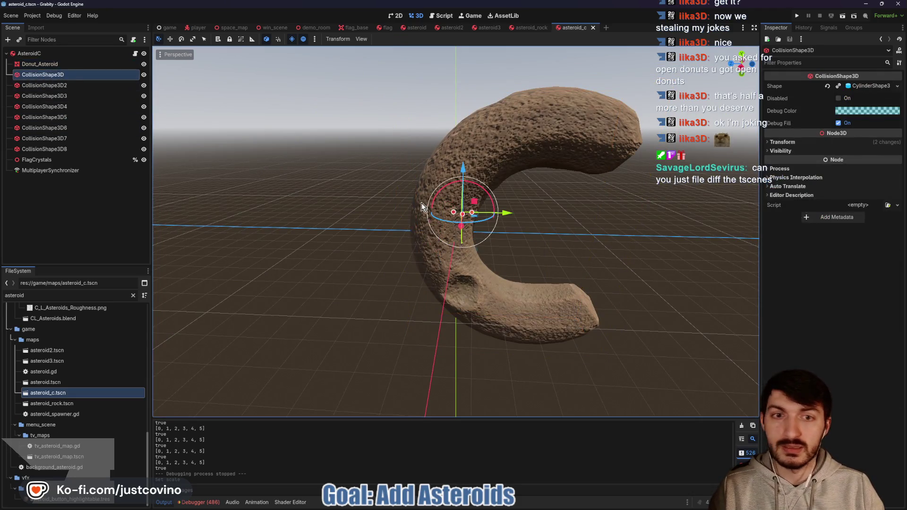
pyautogui.keyDown('shift'); pyautogui.click(62, 149); pyautogui.keyUp('shift')
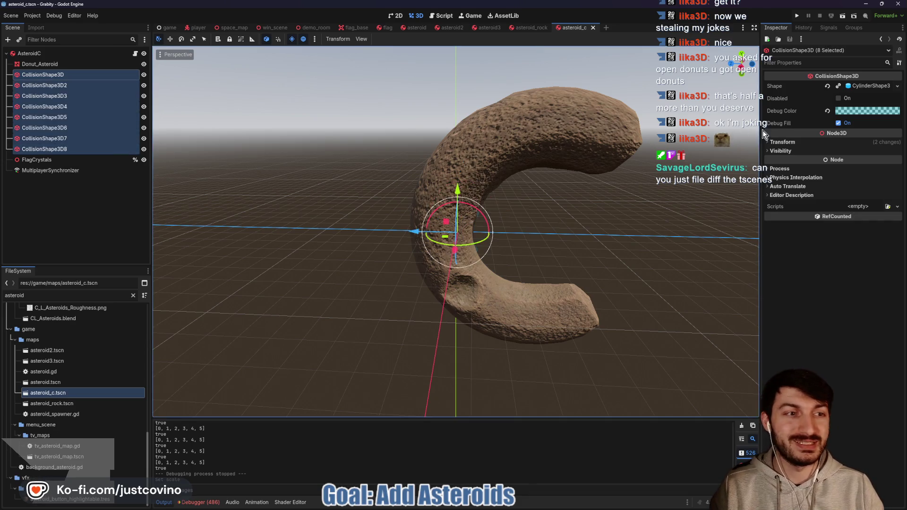
pyautogui.click(792, 212)
pyautogui.write('4.55')
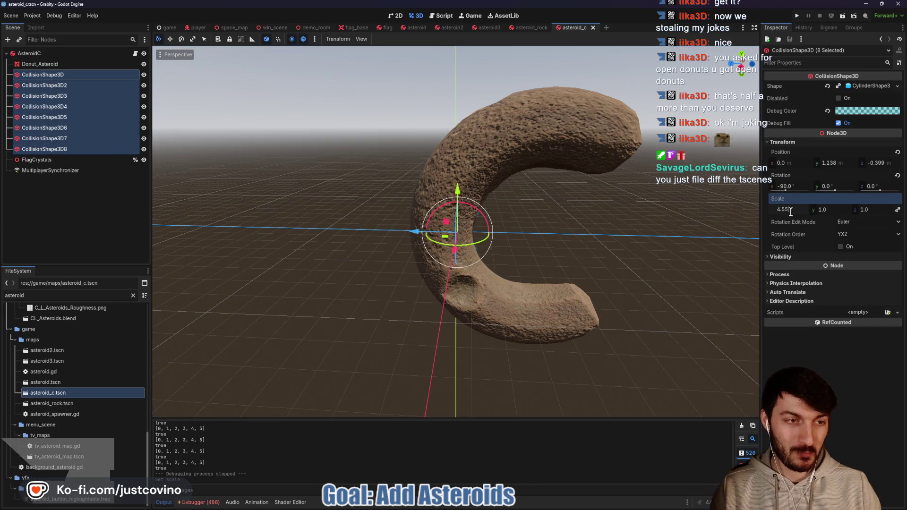
pyautogui.press('Return')
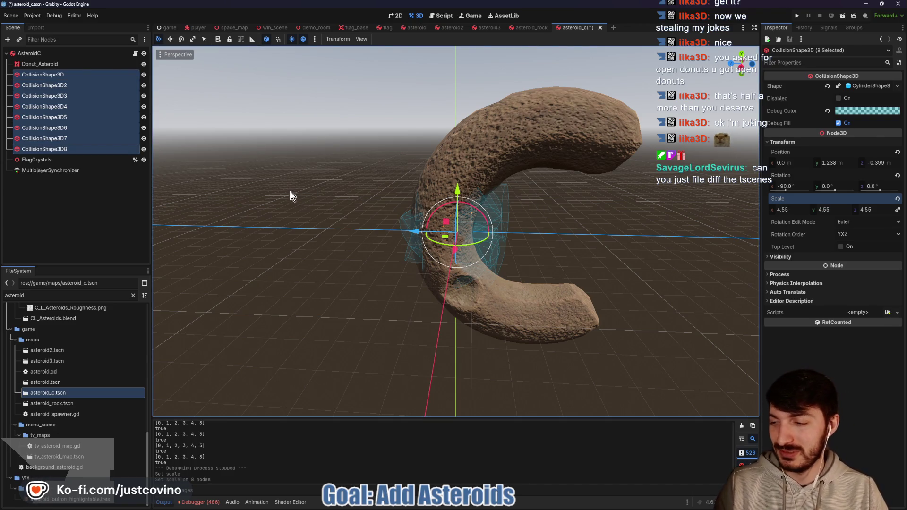
# Move CollisionShape3D onto the donut's top and CollisionShape3D2 along its curve, viewed from the side.
pyautogui.click(82, 78)
pyautogui.moveTo(458, 190); pyautogui.dragTo(465, 97)
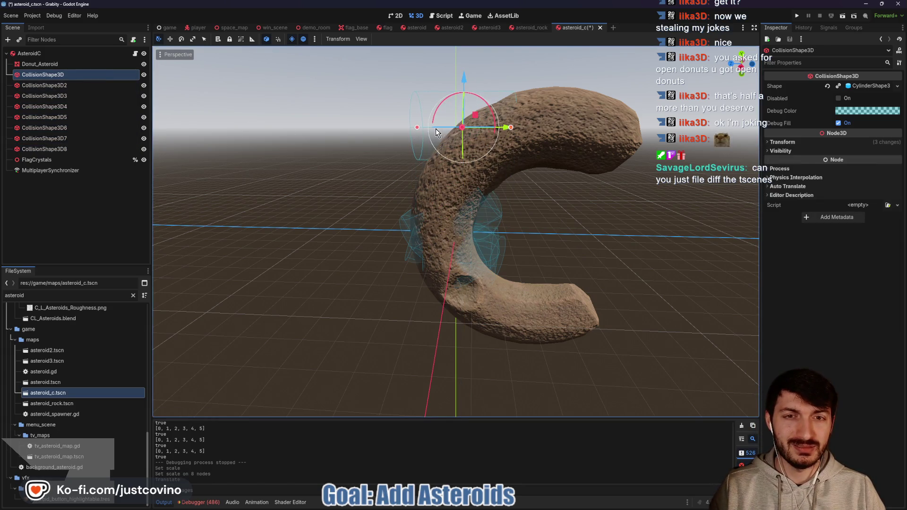
pyautogui.moveTo(505, 134); pyautogui.dragTo(600, 137)
pyautogui.click(743, 70)
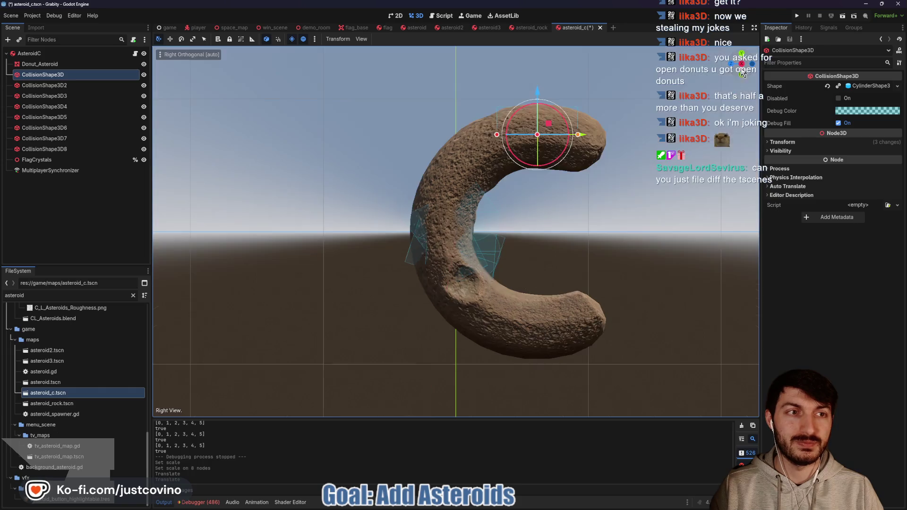
pyautogui.click(47, 85)
pyautogui.moveTo(423, 180); pyautogui.dragTo(405, 144)
pyautogui.moveTo(464, 156); pyautogui.dragTo(522, 144)
pyautogui.moveTo(444, 112); pyautogui.dragTo(452, 121)
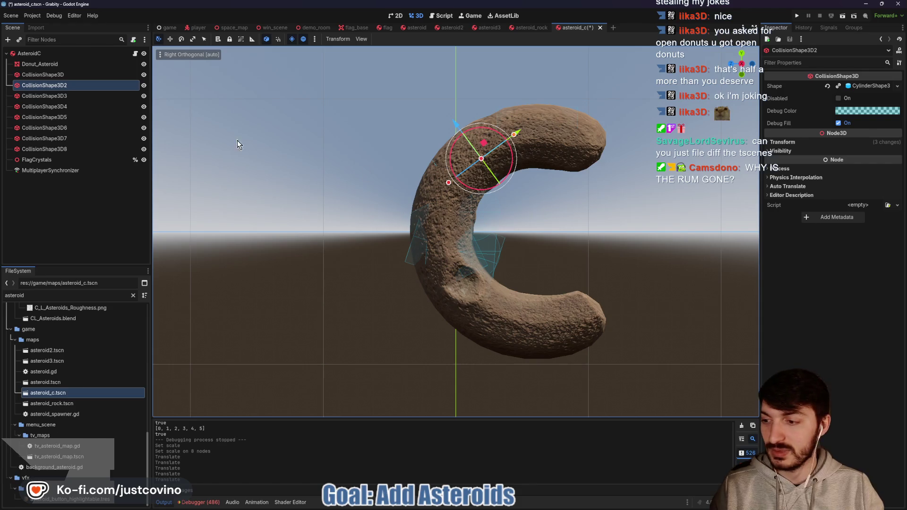
# Raise CollisionShape3D3 along the donut's side into its body.
pyautogui.click(66, 95)
pyautogui.moveTo(445, 183)
pyautogui.mouseDown()
pyautogui.moveTo(448, 156)
pyautogui.moveTo(452, 167)
pyautogui.mouseUp()
pyautogui.moveTo(403, 216); pyautogui.dragTo(407, 216)
pyautogui.moveTo(452, 171); pyautogui.dragTo(457, 164)
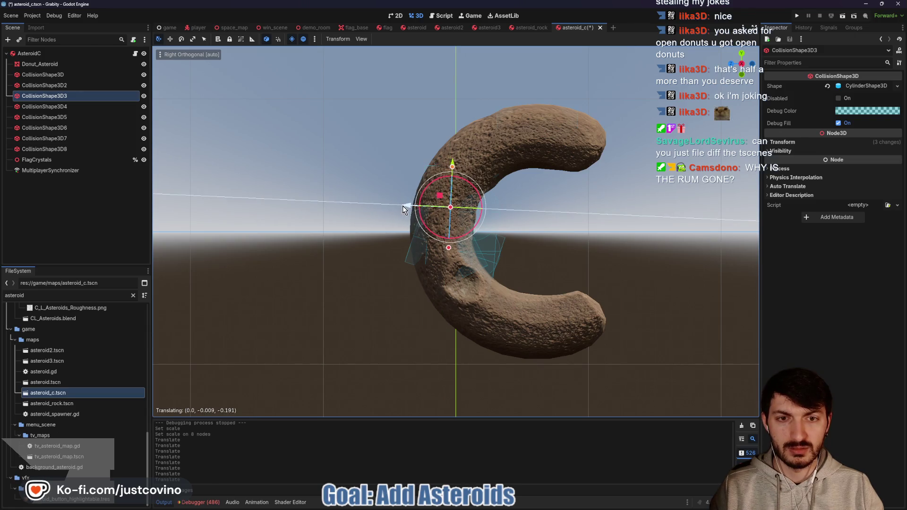
pyautogui.moveTo(401, 205); pyautogui.dragTo(404, 205)
pyautogui.moveTo(455, 164); pyautogui.dragTo(454, 151)
# Lower CollisionShape3D4 and CollisionShape3D5 along the curve toward the donut's bottom.
pyautogui.click(113, 107)
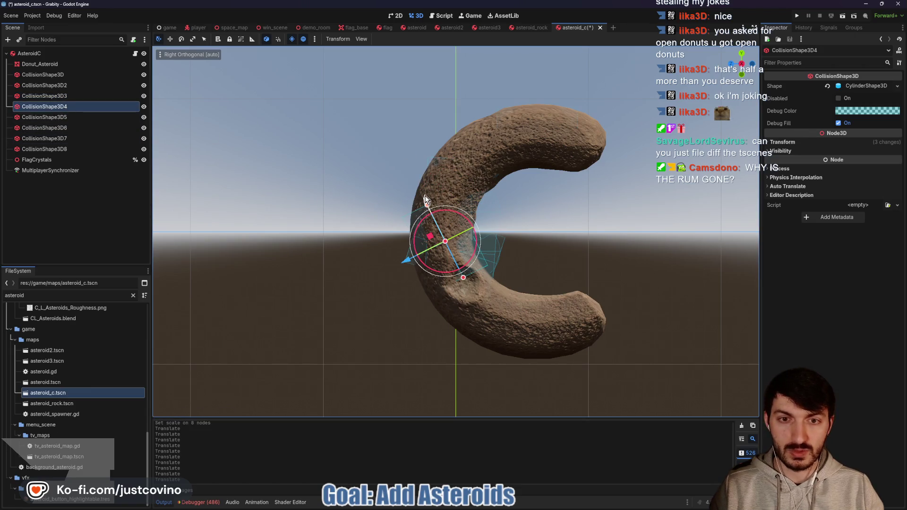
pyautogui.moveTo(424, 202); pyautogui.dragTo(437, 248)
pyautogui.moveTo(420, 294); pyautogui.dragTo(415, 293)
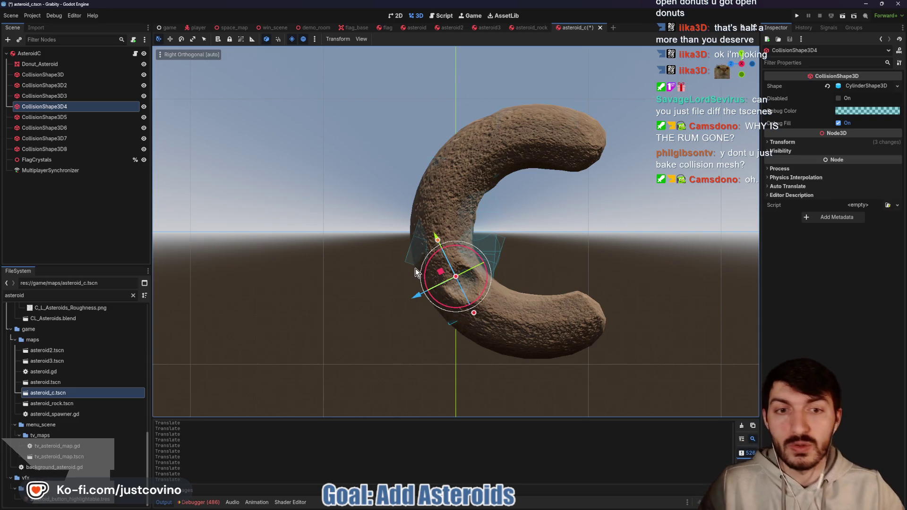
pyautogui.click(66, 118)
pyautogui.moveTo(451, 291)
pyautogui.mouseDown()
pyautogui.moveTo(440, 299)
pyautogui.moveTo(432, 353)
pyautogui.moveTo(449, 337)
pyautogui.mouseUp()
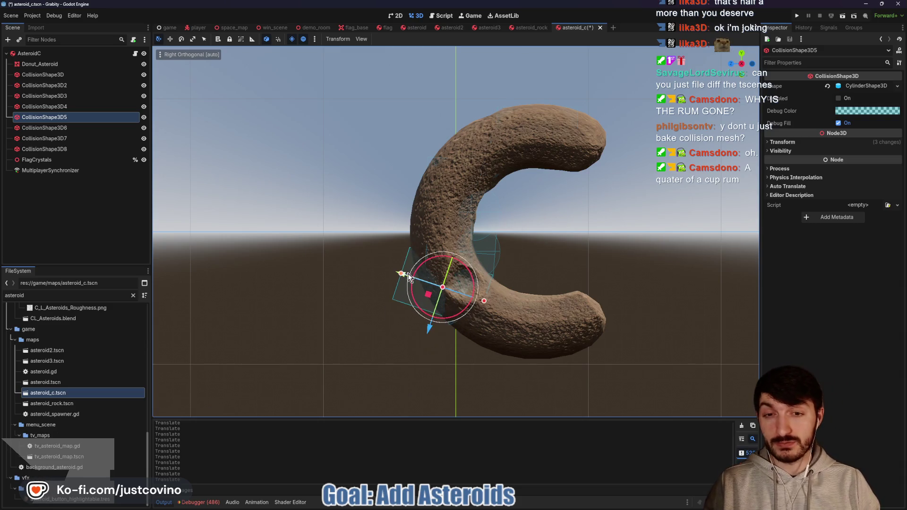
pyautogui.moveTo(397, 272)
pyautogui.mouseDown()
pyautogui.moveTo(458, 312)
pyautogui.moveTo(489, 351)
pyautogui.moveTo(482, 356)
pyautogui.mouseUp()
pyautogui.moveTo(459, 301); pyautogui.dragTo(469, 306)
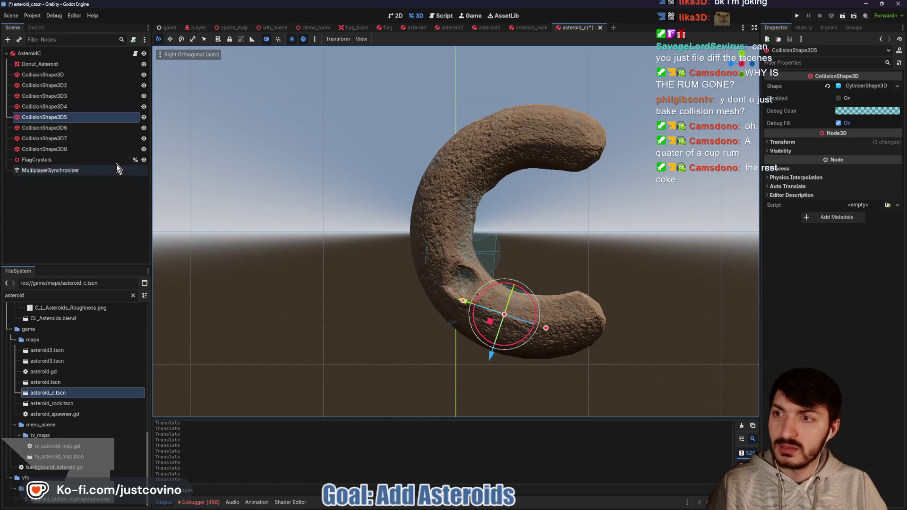
# Move CollisionShape3D6 right and down into the donut's lower arm.
pyautogui.click(66, 127)
pyautogui.moveTo(416, 250)
pyautogui.mouseDown()
pyautogui.moveTo(459, 293)
pyautogui.moveTo(528, 308)
pyautogui.moveTo(519, 308)
pyautogui.mouseUp()
pyautogui.rightClick(519, 308)
pyautogui.moveTo(411, 252); pyautogui.dragTo(491, 260)
pyautogui.moveTo(529, 307); pyautogui.dragTo(535, 372)
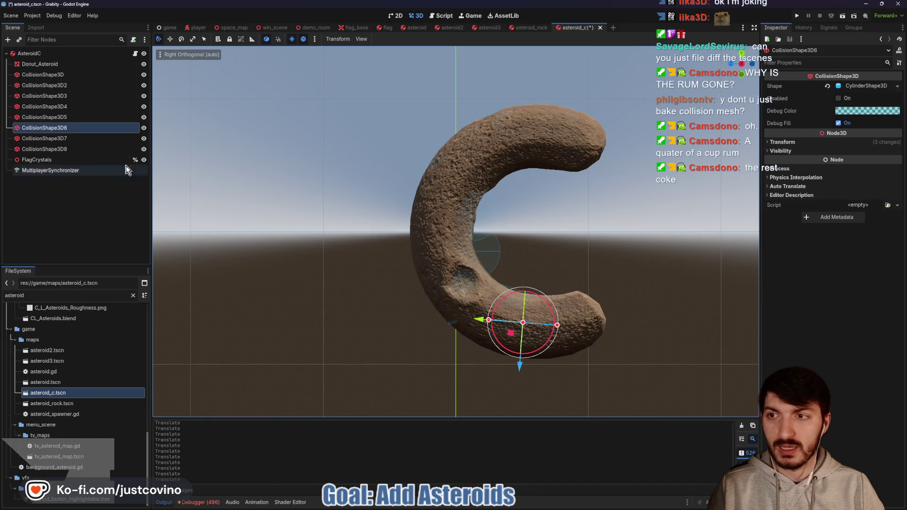
# Move CollisionShape3D7 down to the donut's lower end using axis-locked G moves.
pyautogui.click(89, 139)
pyautogui.press('g')
pyautogui.press('z')
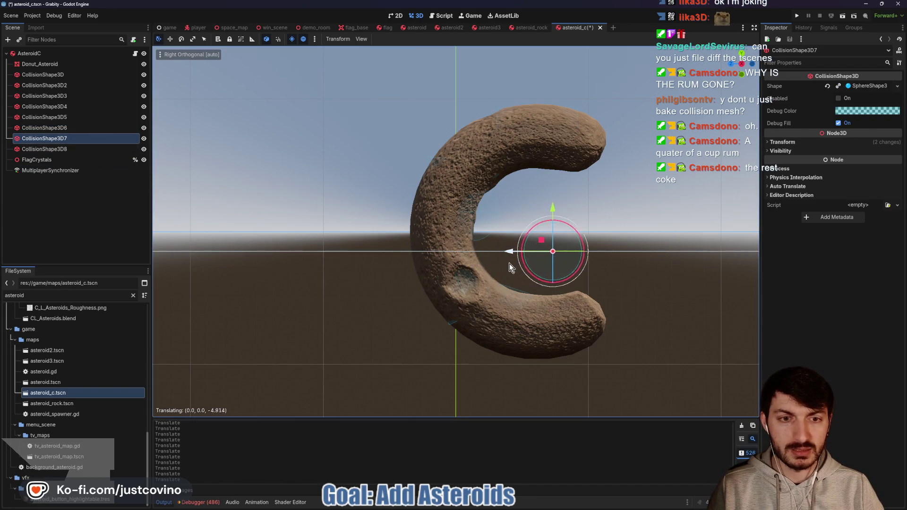
pyautogui.press('y')
pyautogui.click(584, 273)
pyautogui.press('g')
pyautogui.press('z')
pyautogui.click(528, 324)
# Move CollisionShape3D8 vertically to the donut's upper tip.
pyautogui.click(48, 149)
pyautogui.press('g')
pyautogui.press('y')
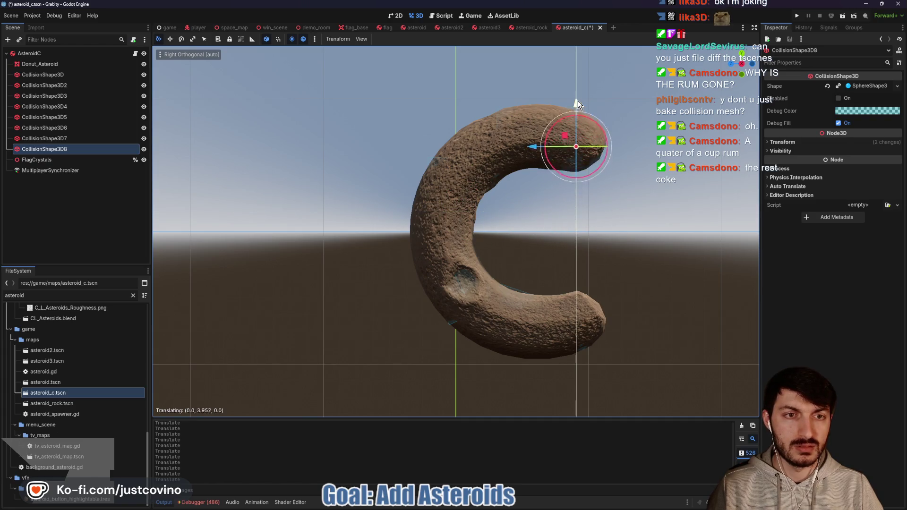
pyautogui.click(574, 98)
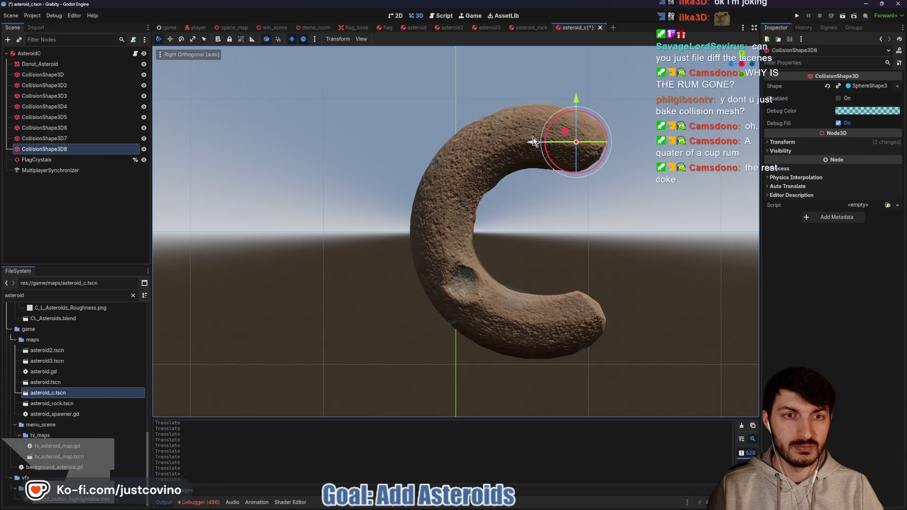
# Orbit to a perspective view and review placement of CollisionShape3D5 through 3D8.
pyautogui.moveTo(524, 265)
pyautogui.mouseDown()
pyautogui.moveTo(591, 249)
pyautogui.moveTo(666, 262)
pyautogui.moveTo(558, 283)
pyautogui.moveTo(500, 248)
pyautogui.moveTo(472, 204)
pyautogui.moveTo(551, 263)
pyautogui.mouseUp()
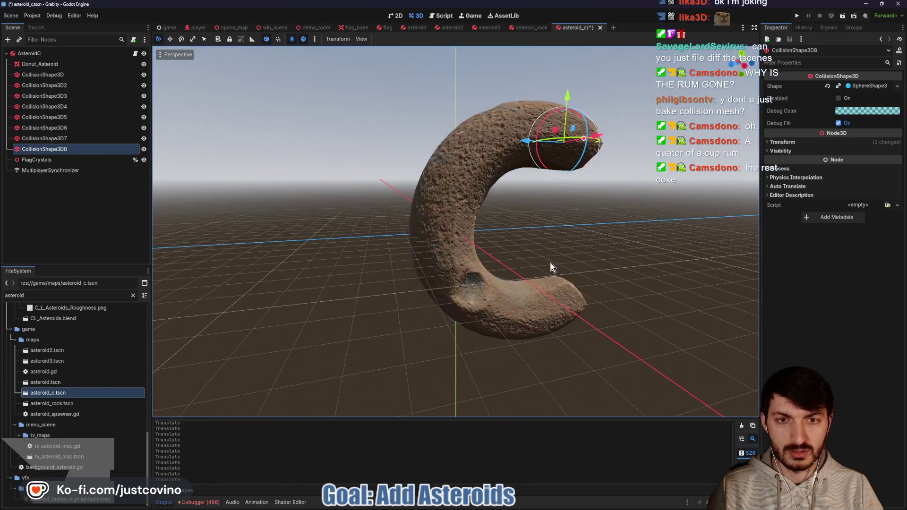
pyautogui.click(443, 162)
pyautogui.click(67, 128)
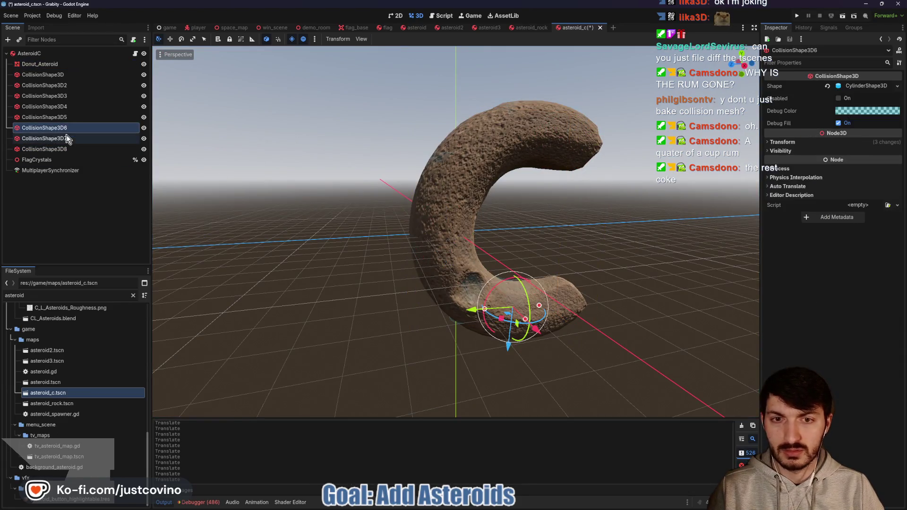
pyautogui.click(68, 148)
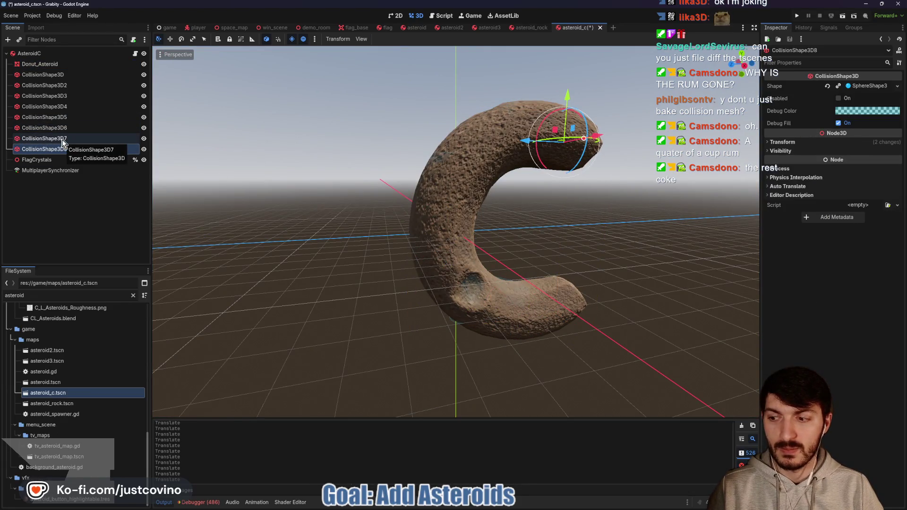
pyautogui.click(63, 140)
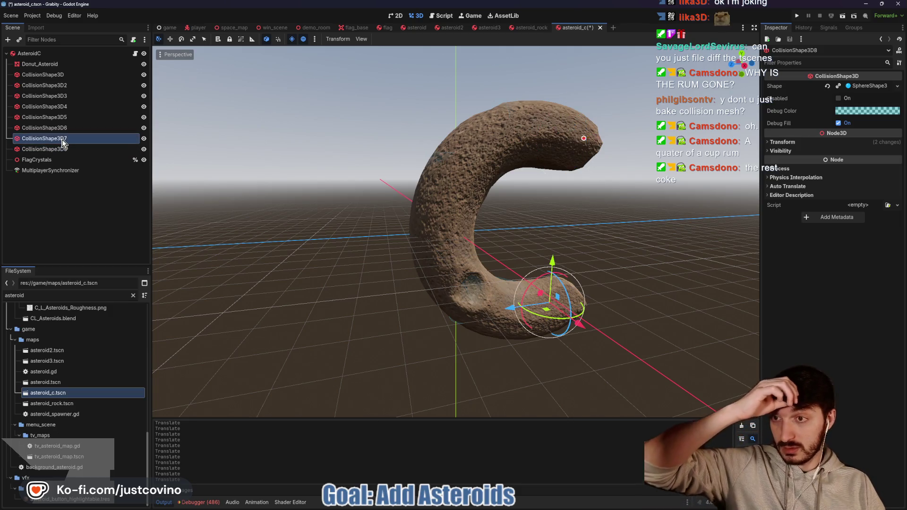
pyautogui.click(64, 127)
pyautogui.click(64, 117)
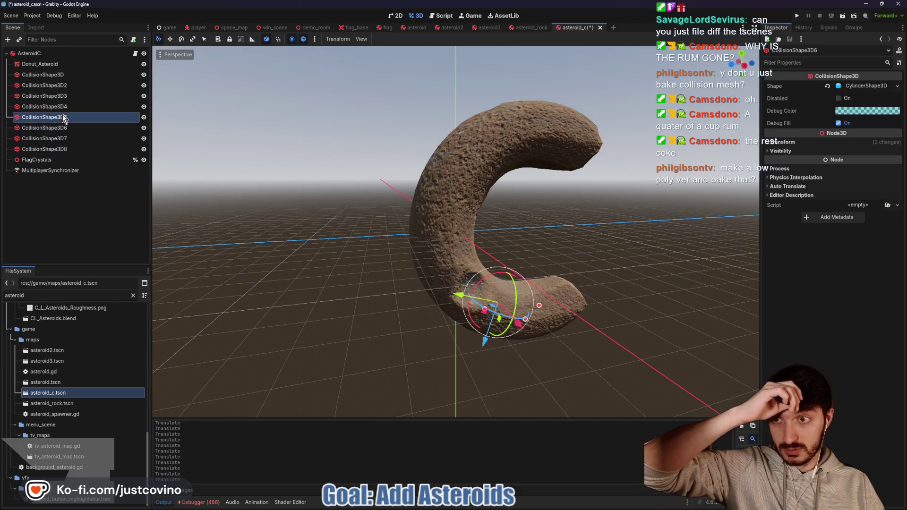
# Hide the Donut_Asteroid mesh, clear the selection, and save and run the game with F5.
pyautogui.click(144, 64)
pyautogui.moveTo(498, 165)
pyautogui.mouseDown()
pyautogui.moveTo(424, 202)
pyautogui.moveTo(506, 201)
pyautogui.moveTo(474, 207)
pyautogui.mouseUp()
pyautogui.click(447, 218)
pyautogui.press('F5')
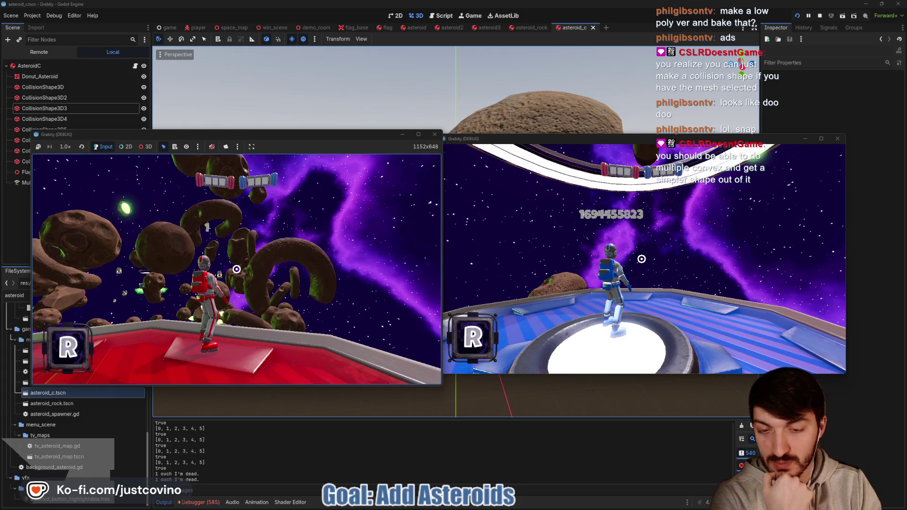
# Stop the asteroid-field play-test with F8 and return to the editor.
pyautogui.press('F8')
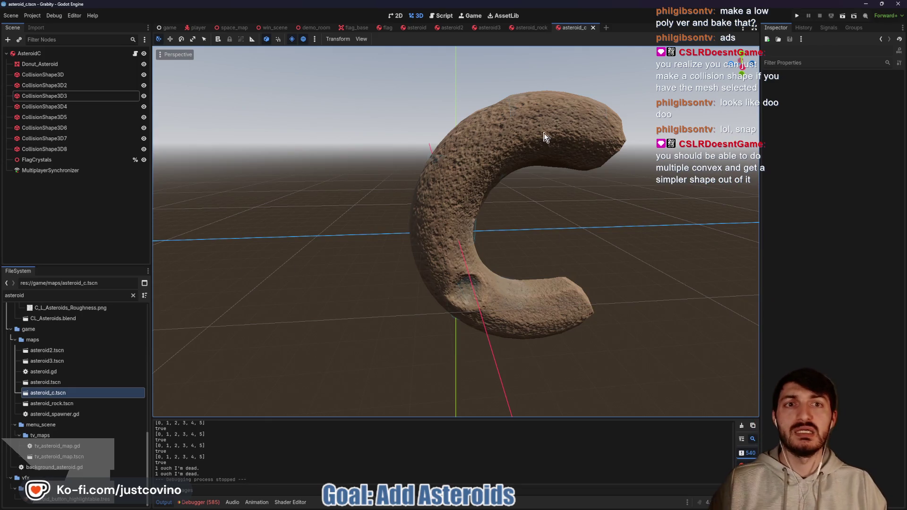
pyautogui.moveTo(569, 210); pyautogui.dragTo(540, 213)
pyautogui.hotkey('ctrl', 's')
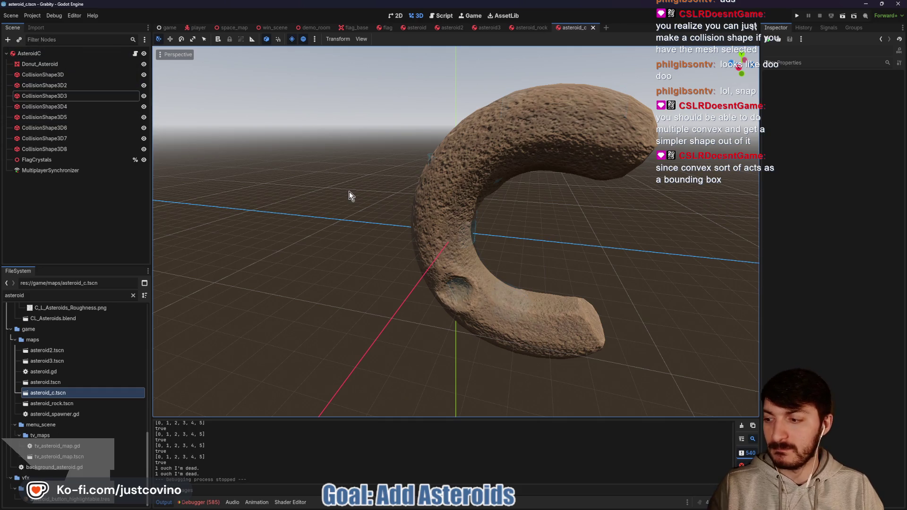
pyautogui.scroll(-3, 356, 191)
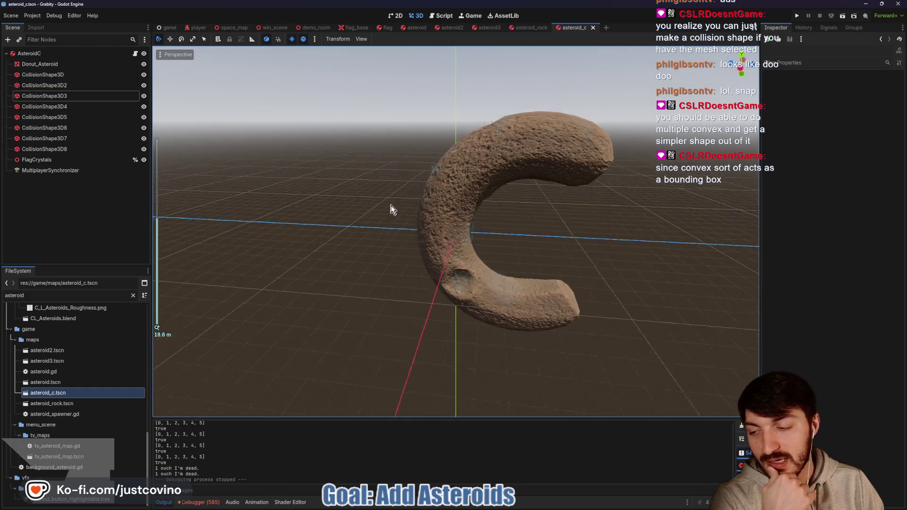
pyautogui.moveTo(390, 206); pyautogui.dragTo(470, 215)
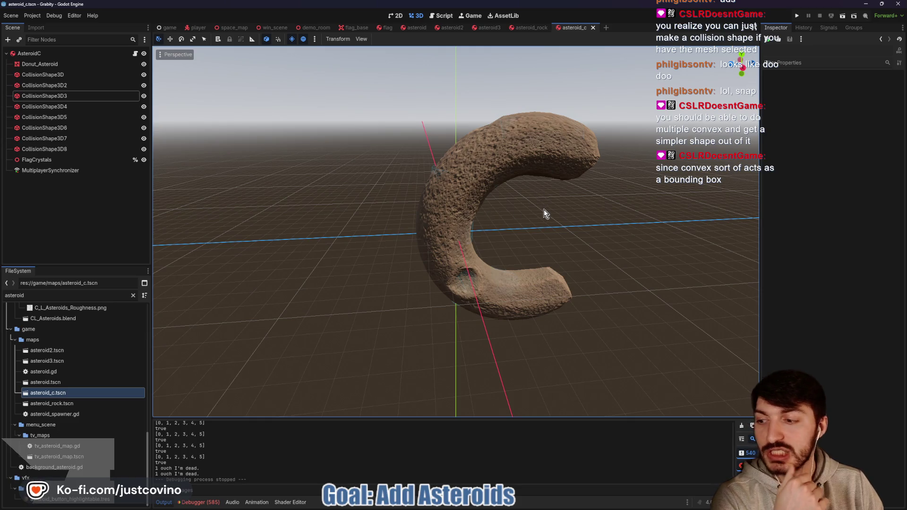
pyautogui.moveTo(540, 211)
pyautogui.mouseDown()
pyautogui.moveTo(482, 196)
pyautogui.moveTo(387, 195)
pyautogui.moveTo(389, 220)
pyautogui.moveTo(475, 219)
pyautogui.mouseUp()
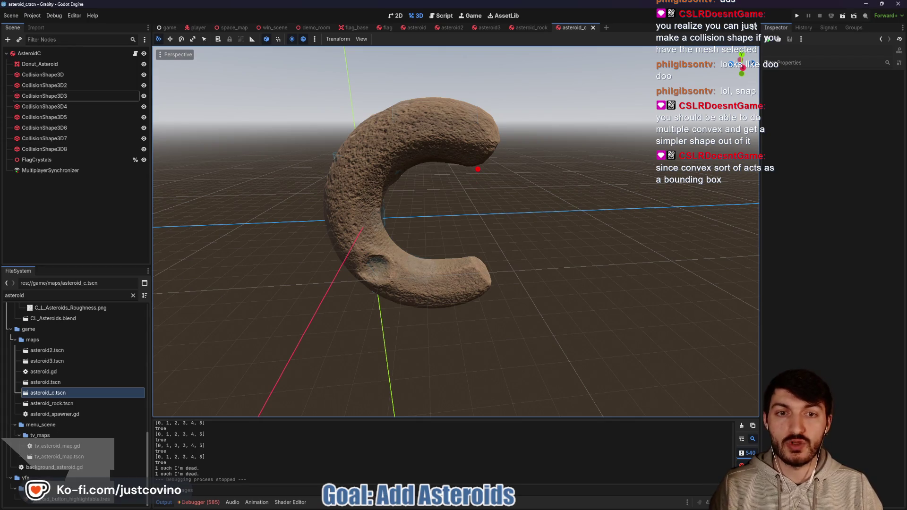
pyautogui.moveTo(474, 165); pyautogui.dragTo(472, 283)
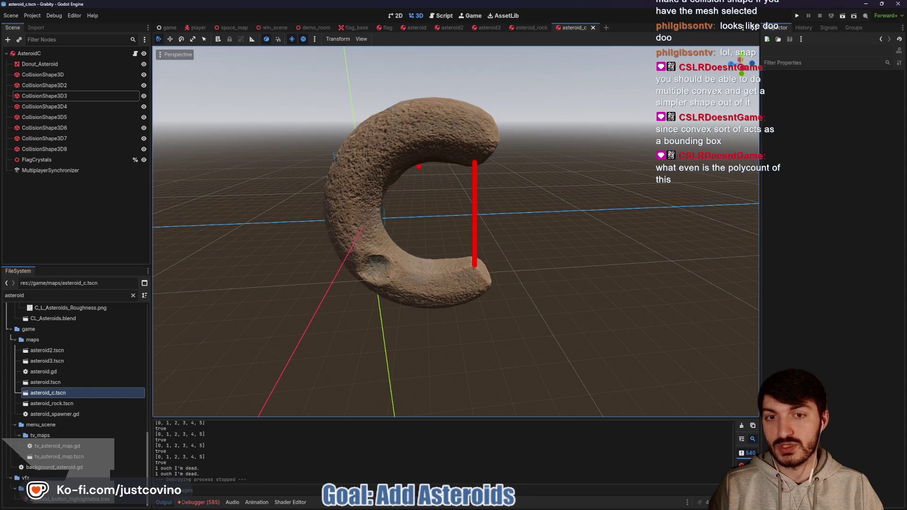
pyautogui.moveTo(470, 267)
pyautogui.mouseDown()
pyautogui.moveTo(394, 257)
pyautogui.moveTo(392, 217)
pyautogui.mouseUp()
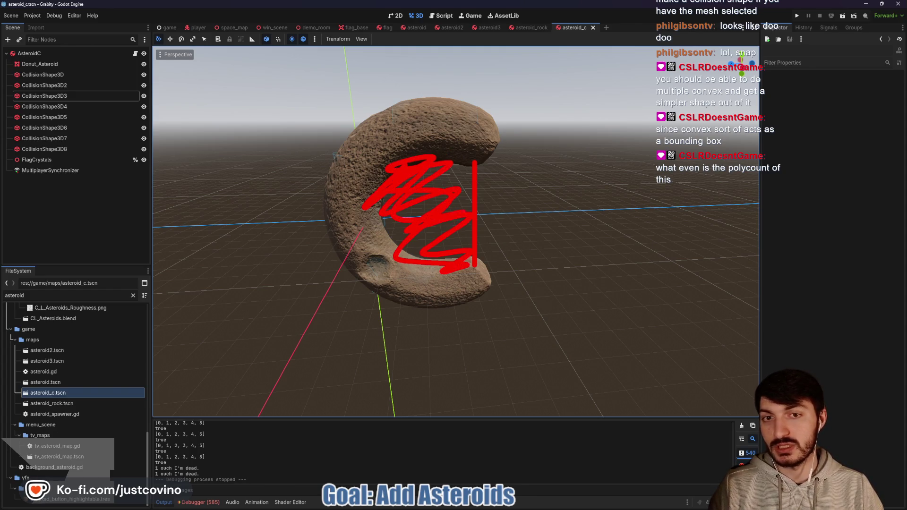
pyautogui.press('Escape')
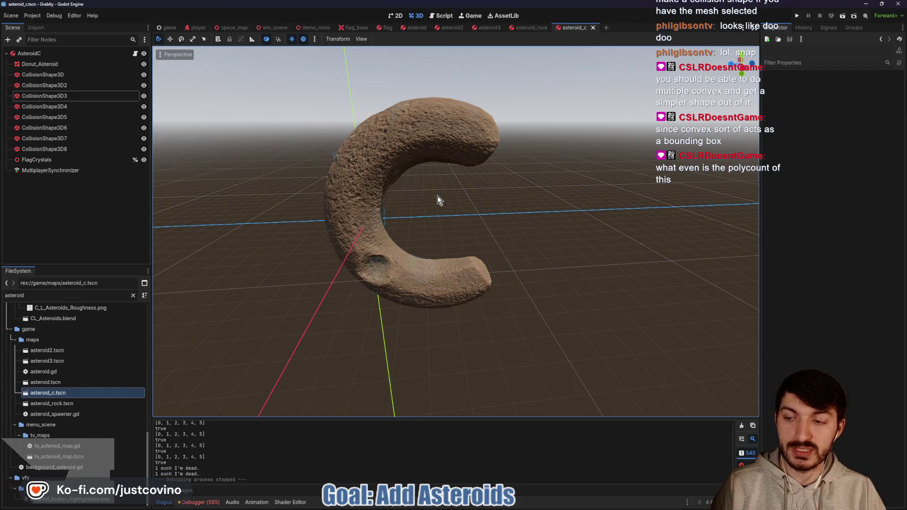
pyautogui.moveTo(452, 164); pyautogui.dragTo(509, 190)
pyautogui.press('Escape')
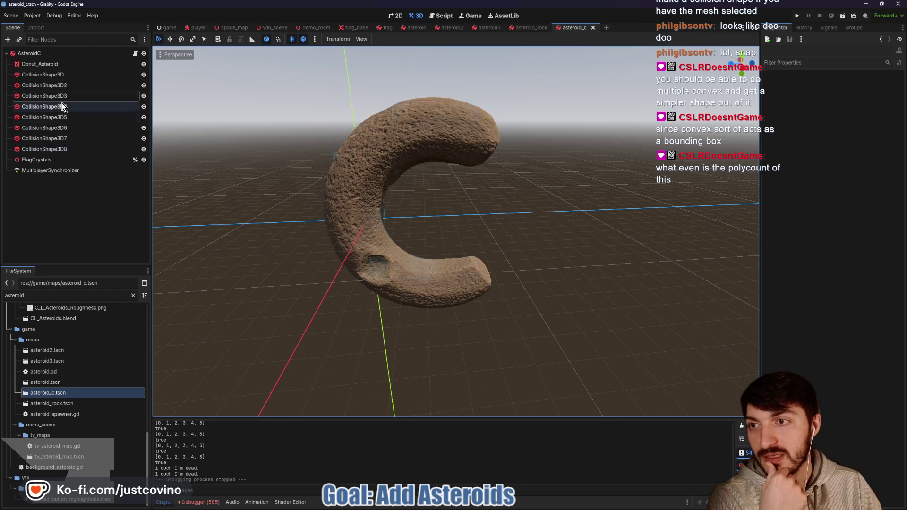
pyautogui.click(60, 77)
pyautogui.moveTo(212, 156)
pyautogui.mouseDown()
pyautogui.moveTo(345, 200)
pyautogui.moveTo(461, 206)
pyautogui.moveTo(284, 202)
pyautogui.moveTo(304, 188)
pyautogui.mouseUp()
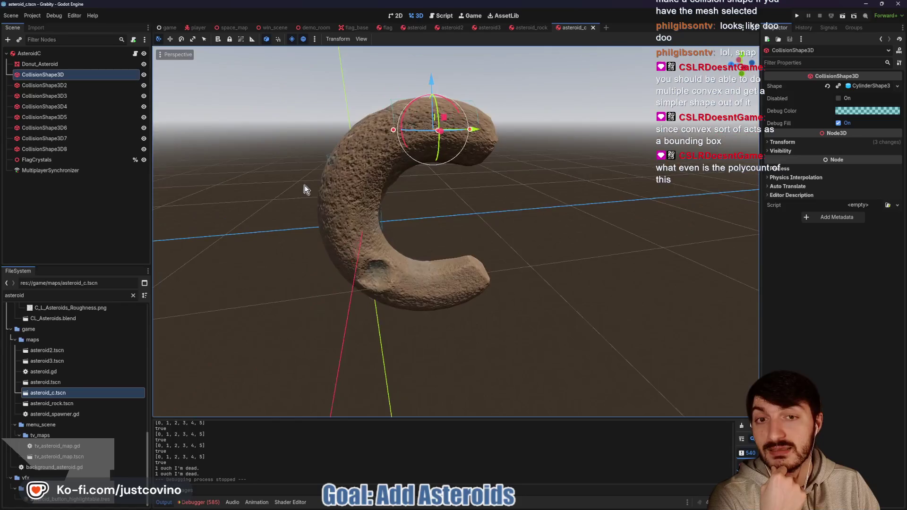
pyautogui.click(53, 63)
pyautogui.click(387, 40)
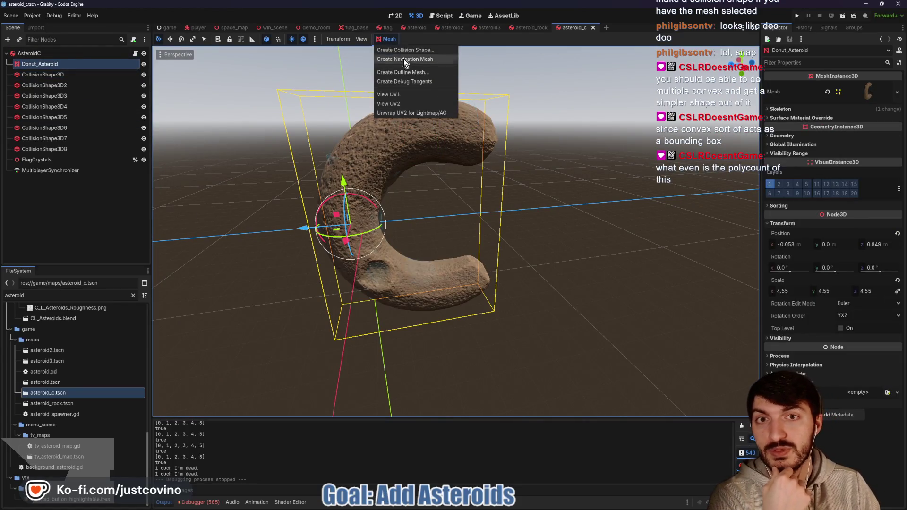
pyautogui.click(396, 41)
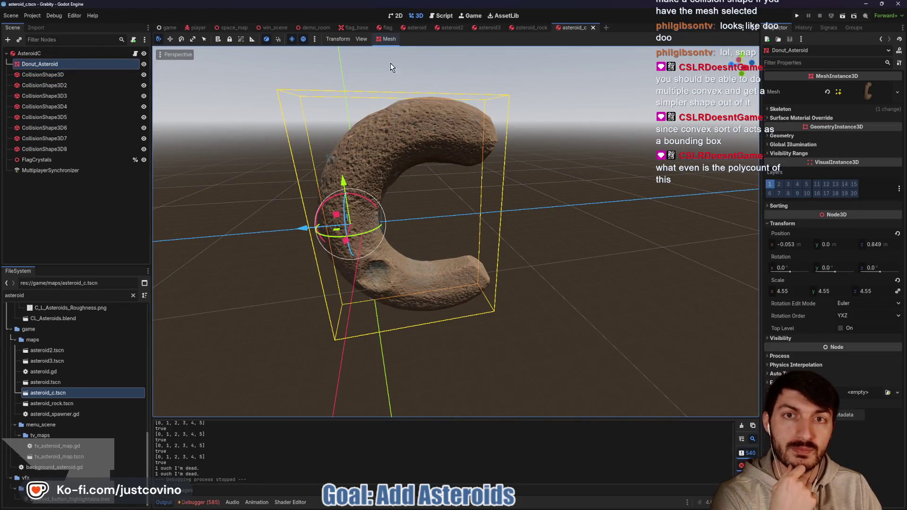
pyautogui.moveTo(598, 235)
pyautogui.mouseDown()
pyautogui.moveTo(489, 216)
pyautogui.moveTo(565, 217)
pyautogui.mouseUp()
pyautogui.click(591, 138)
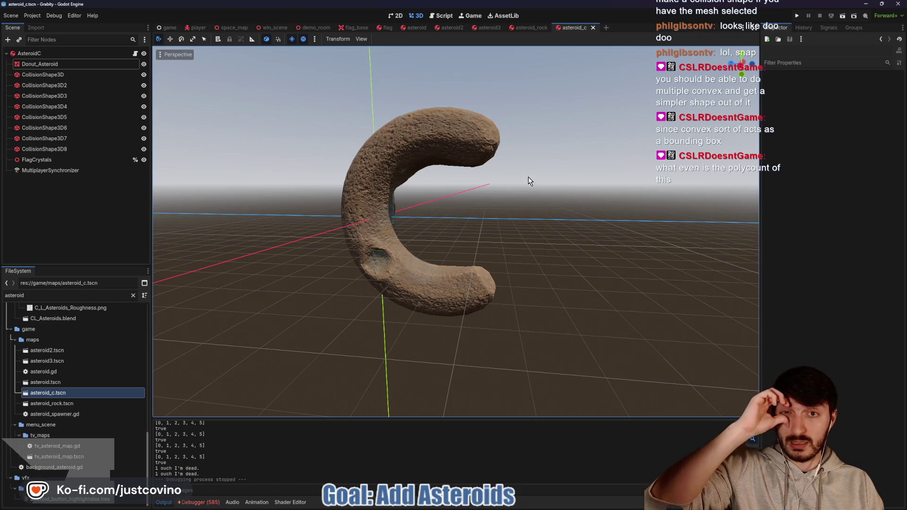
pyautogui.click(414, 27)
pyautogui.moveTo(494, 212); pyautogui.dragTo(570, 254)
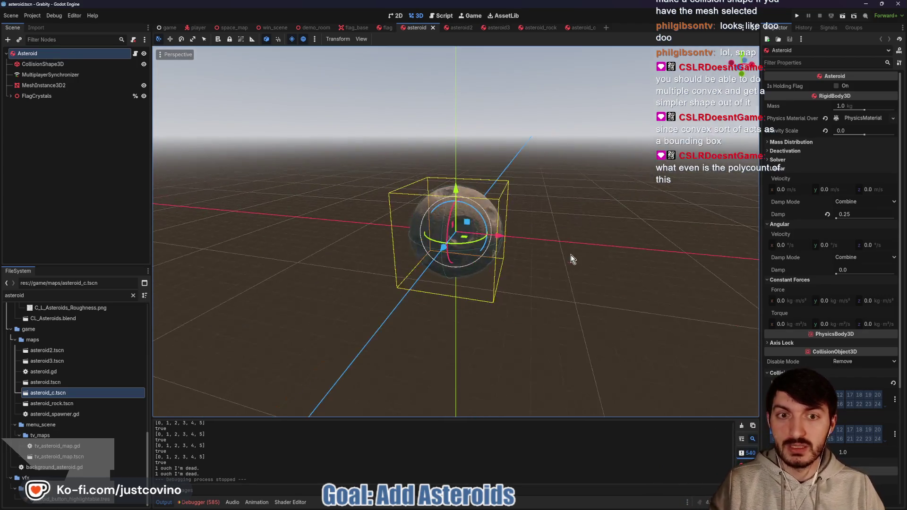
pyautogui.click(457, 27)
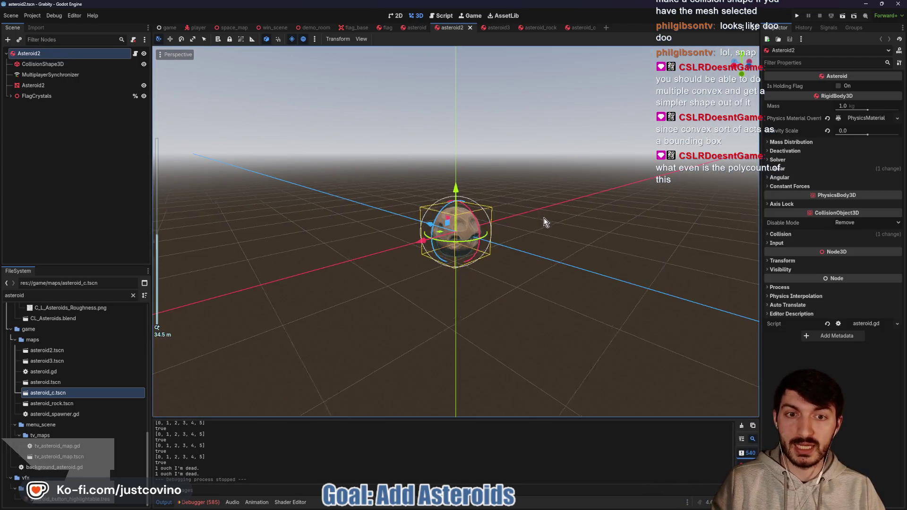
pyautogui.scroll(5, 543, 222)
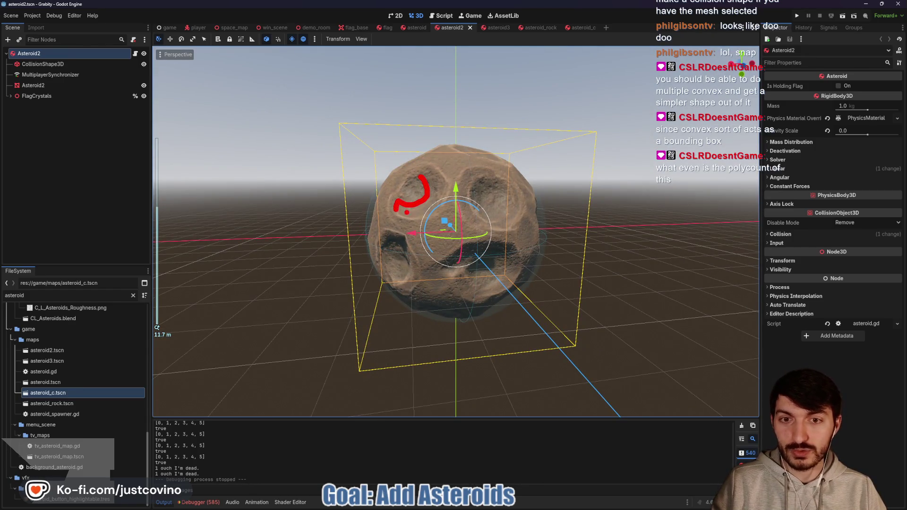
pyautogui.click(496, 27)
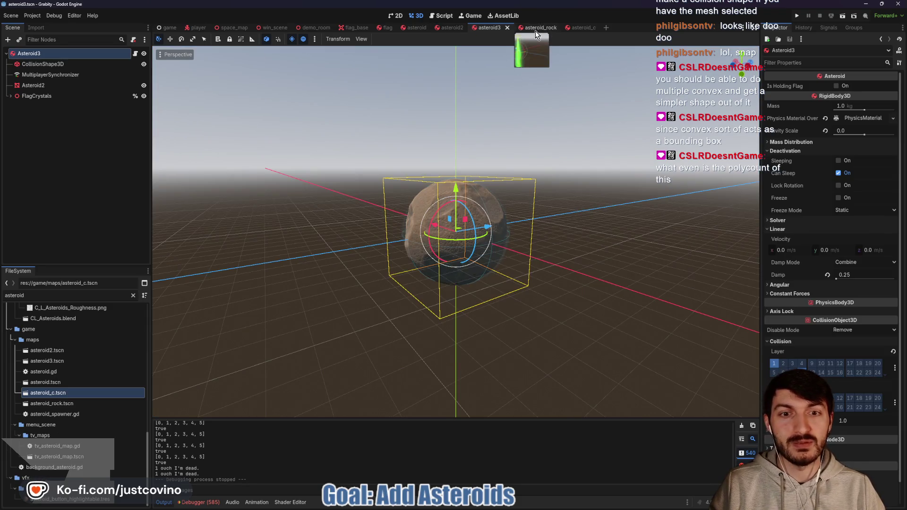
pyautogui.click(535, 28)
pyautogui.scroll(5, 480, 253)
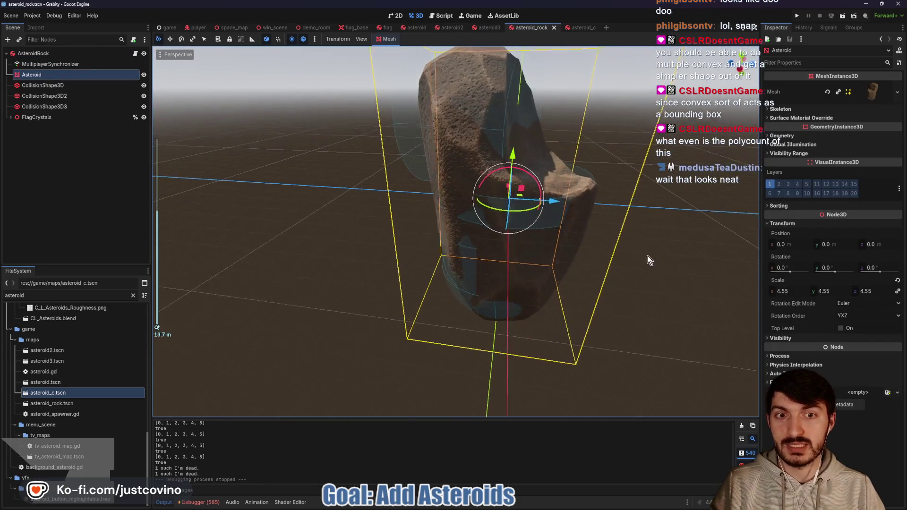
pyautogui.moveTo(631, 240)
pyautogui.mouseDown()
pyautogui.moveTo(601, 244)
pyautogui.moveTo(481, 87)
pyautogui.mouseUp()
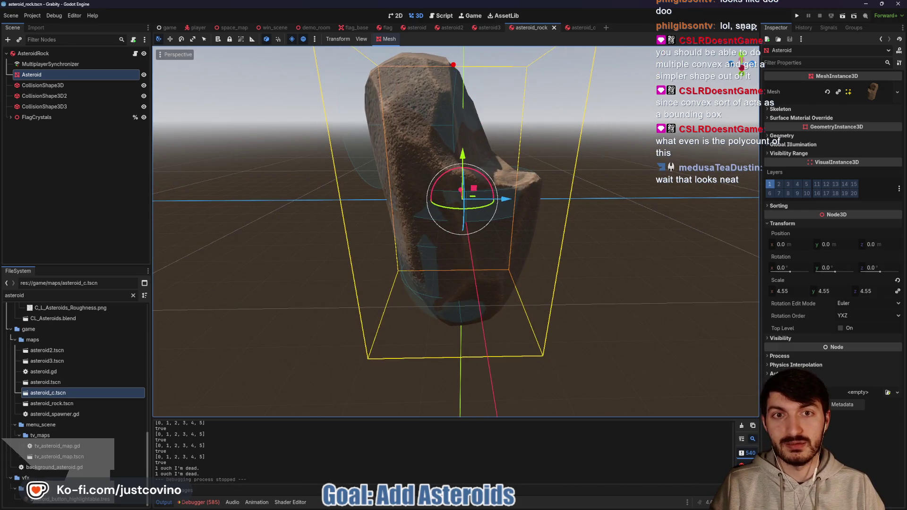
pyautogui.moveTo(546, 160); pyautogui.dragTo(541, 182)
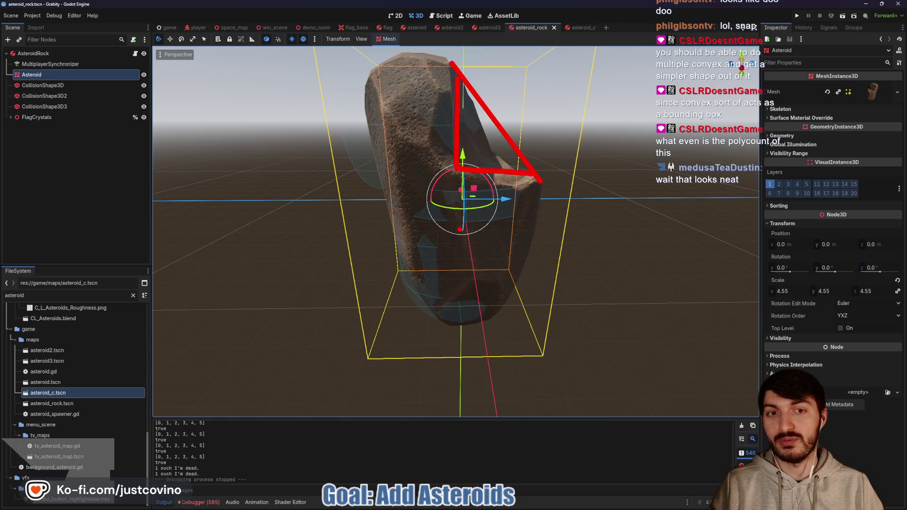
pyautogui.press('Escape')
pyautogui.moveTo(470, 169)
pyautogui.mouseDown()
pyautogui.moveTo(620, 180)
pyautogui.moveTo(672, 168)
pyautogui.moveTo(471, 163)
pyautogui.mouseUp()
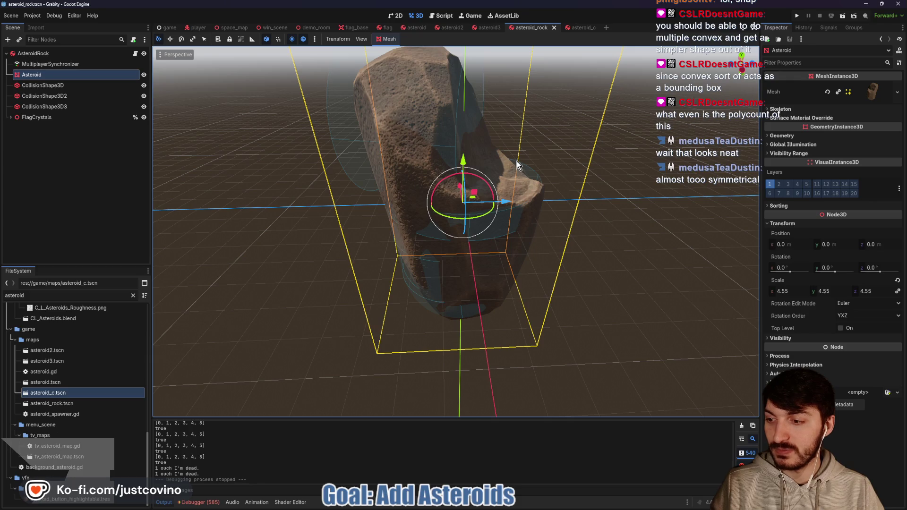
pyautogui.moveTo(517, 161); pyautogui.dragTo(518, 97)
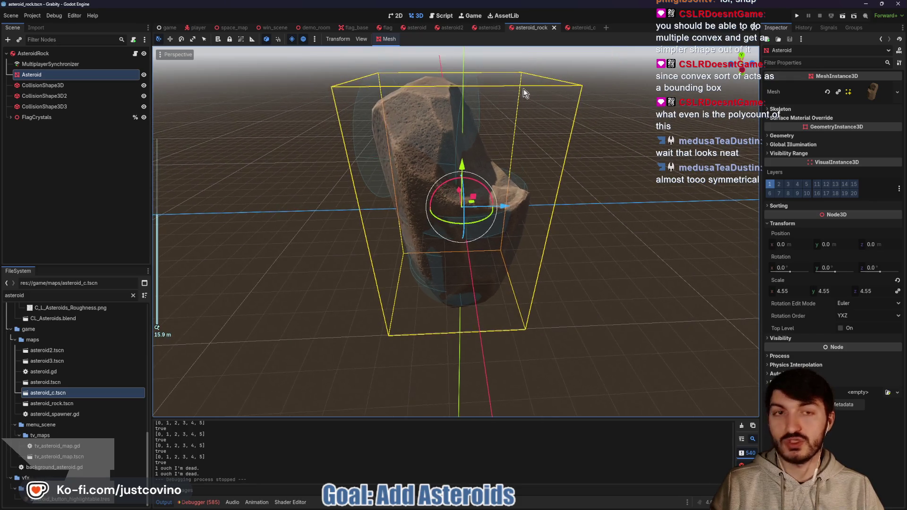
pyautogui.click(575, 27)
pyautogui.moveTo(567, 172)
pyautogui.mouseDown()
pyautogui.moveTo(468, 217)
pyautogui.moveTo(292, 157)
pyautogui.moveTo(272, 211)
pyautogui.moveTo(245, 180)
pyautogui.moveTo(587, 191)
pyautogui.moveTo(598, 169)
pyautogui.mouseUp()
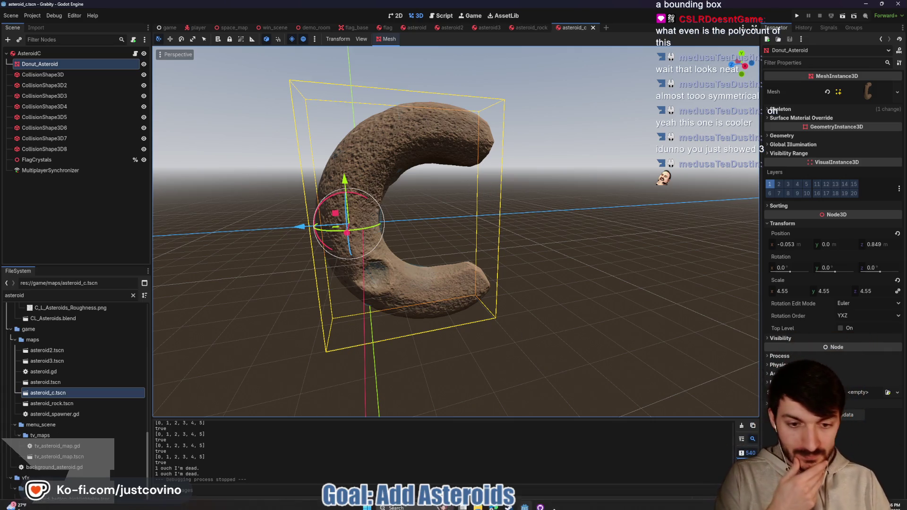
# Commit the five files as 'new asteroid added - Might Change?', push to origin, return to Godot.
pyautogui.click(540, 502)
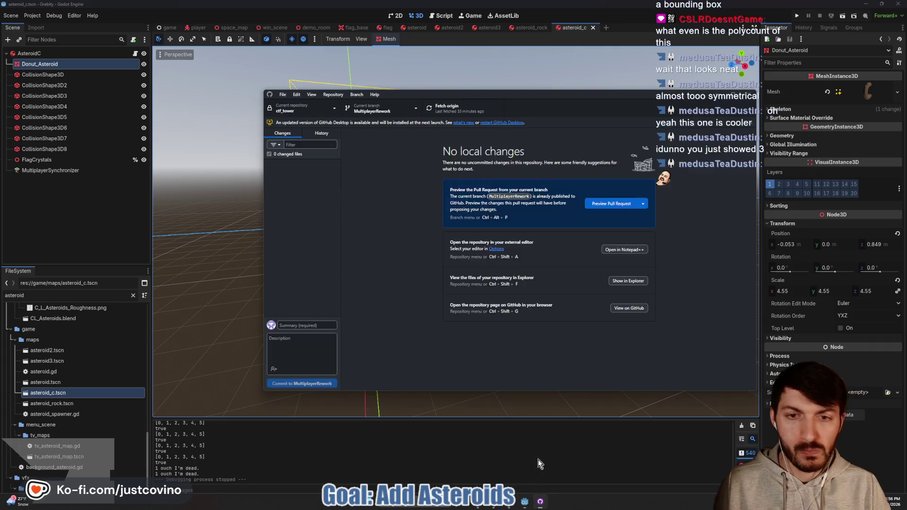
pyautogui.click(324, 322)
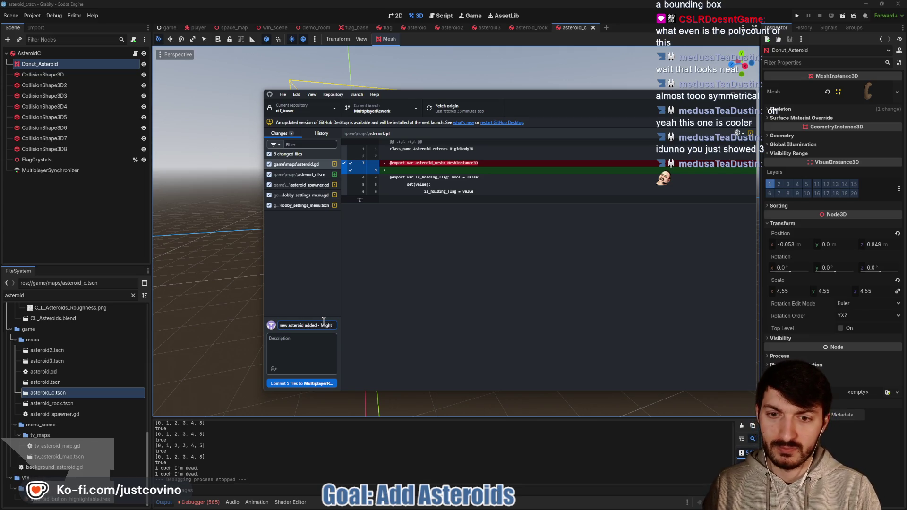
pyautogui.click(311, 383)
pyautogui.click(639, 201)
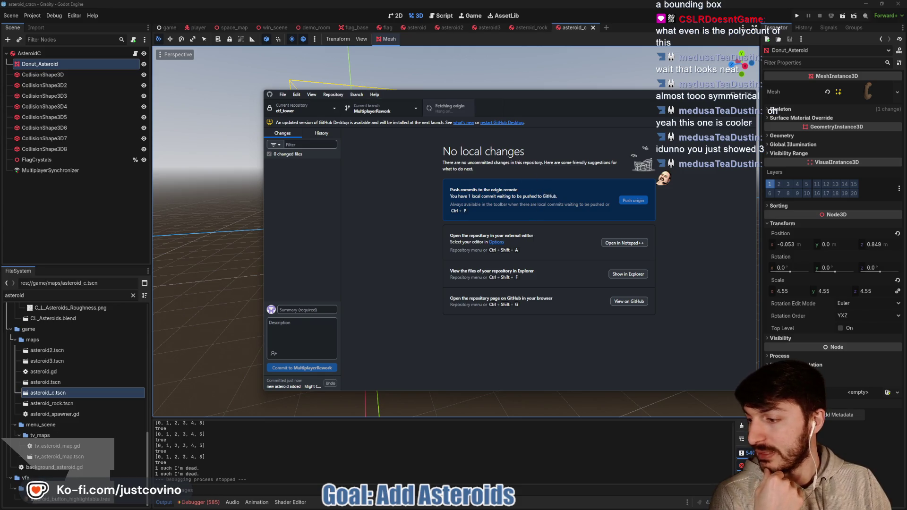
pyautogui.click(208, 222)
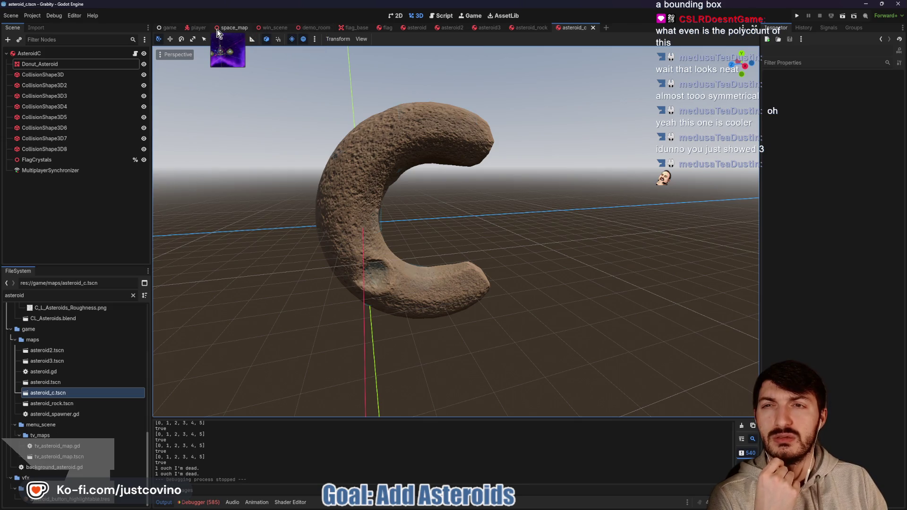
# Launch two debug game instances and arrange them side by side, left and right.
pyautogui.click(795, 18)
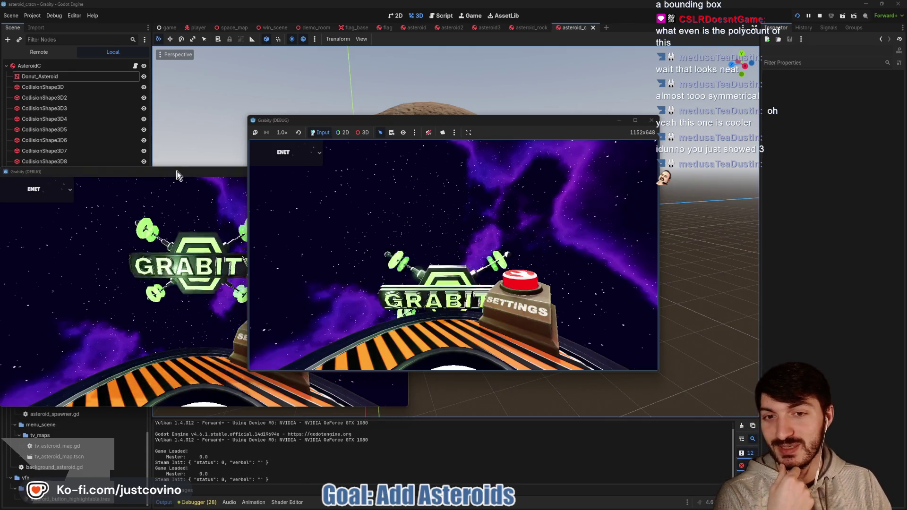
pyautogui.moveTo(178, 172)
pyautogui.mouseDown()
pyautogui.moveTo(557, 173)
pyautogui.moveTo(569, 160)
pyautogui.mouseUp()
pyautogui.moveTo(541, 121); pyautogui.dragTo(326, 132)
pyautogui.moveTo(536, 153); pyautogui.dragTo(589, 127)
pyautogui.moveTo(340, 135); pyautogui.dragTo(326, 132)
pyautogui.moveTo(560, 132)
pyautogui.mouseDown()
pyautogui.moveTo(540, 137)
pyautogui.moveTo(572, 135)
pyautogui.mouseUp()
pyautogui.moveTo(314, 130); pyautogui.dragTo(322, 126)
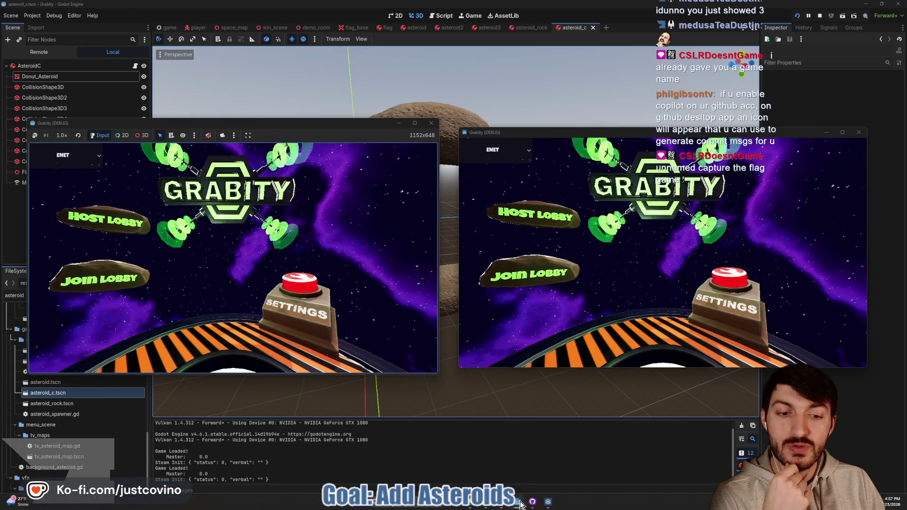
# Host a lobby in the left game and join it from the right game's lobby list.
pyautogui.click(532, 502)
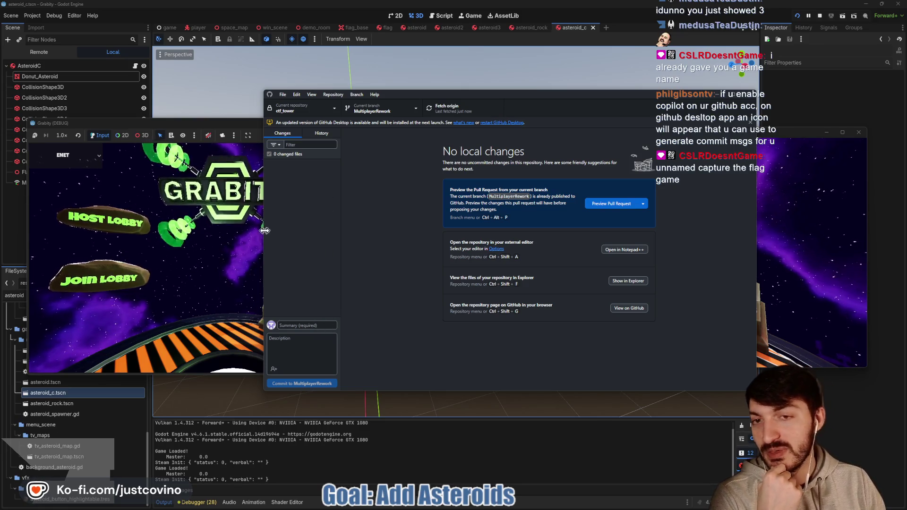
pyautogui.click(714, 98)
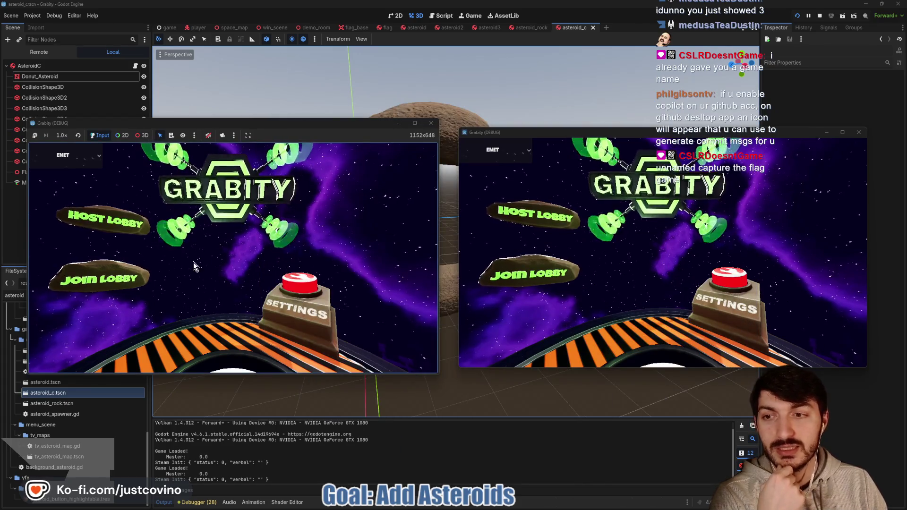
pyautogui.click(109, 224)
pyautogui.click(229, 240)
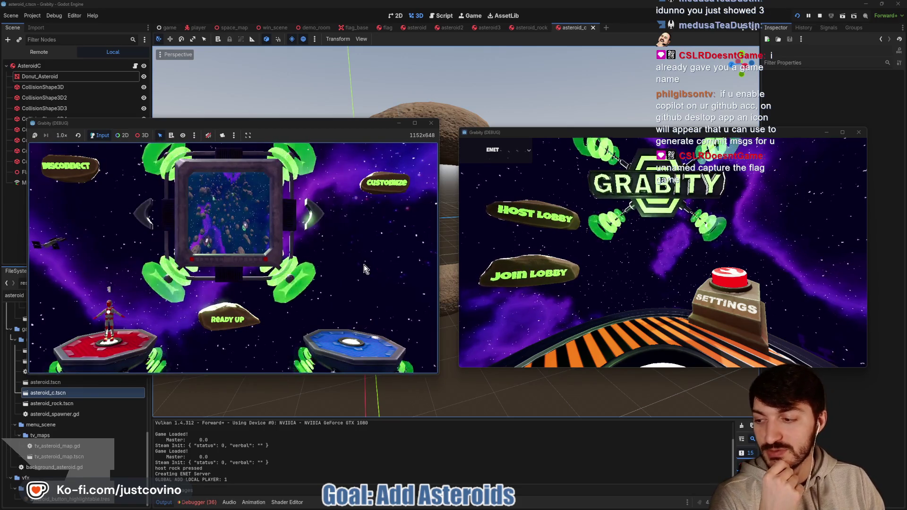
pyautogui.click(529, 268)
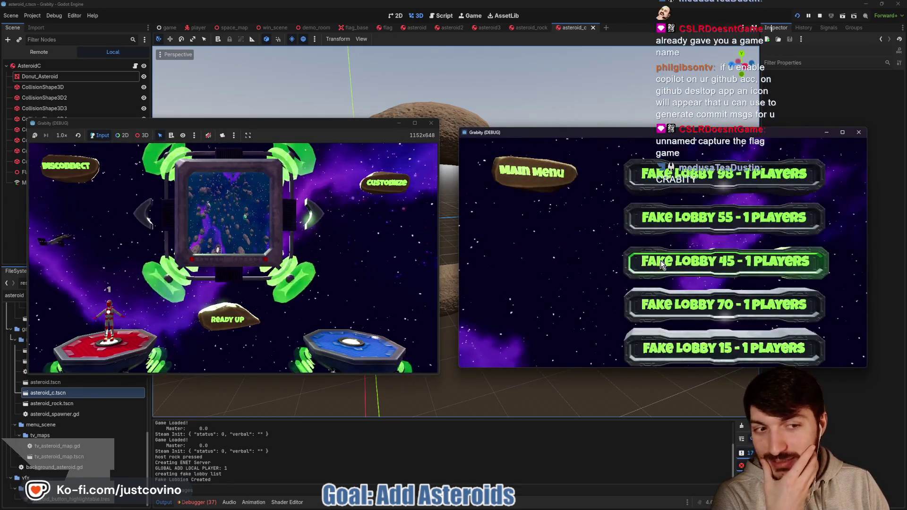
pyautogui.click(660, 260)
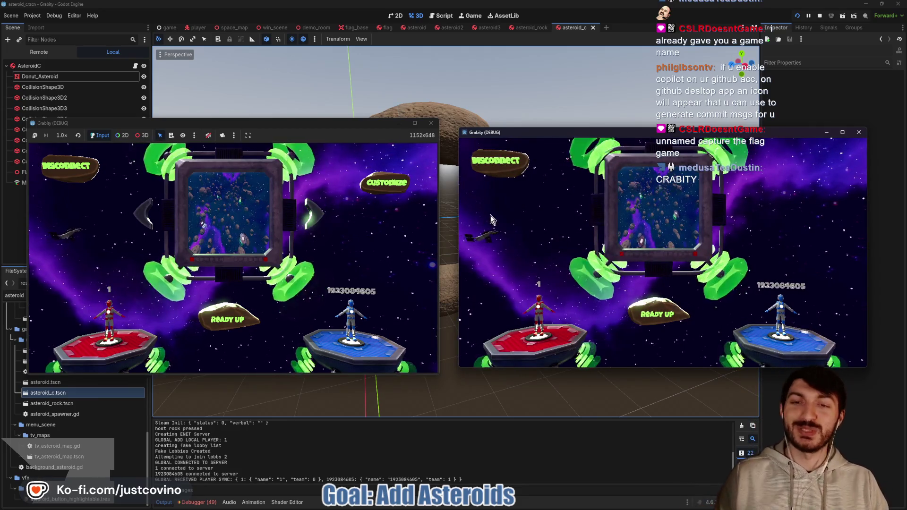
pyautogui.click(391, 195)
# Browse Item Selection, viewing Orbital Strike and Position Scrambler, then stop the test run.
pyautogui.press('Down')
pyautogui.press('Down')
pyautogui.press('Down')
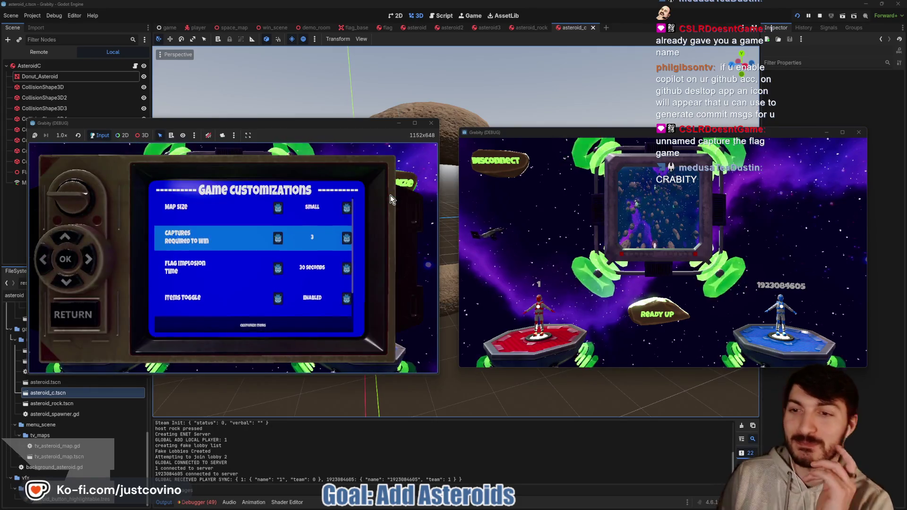
pyautogui.press('Down')
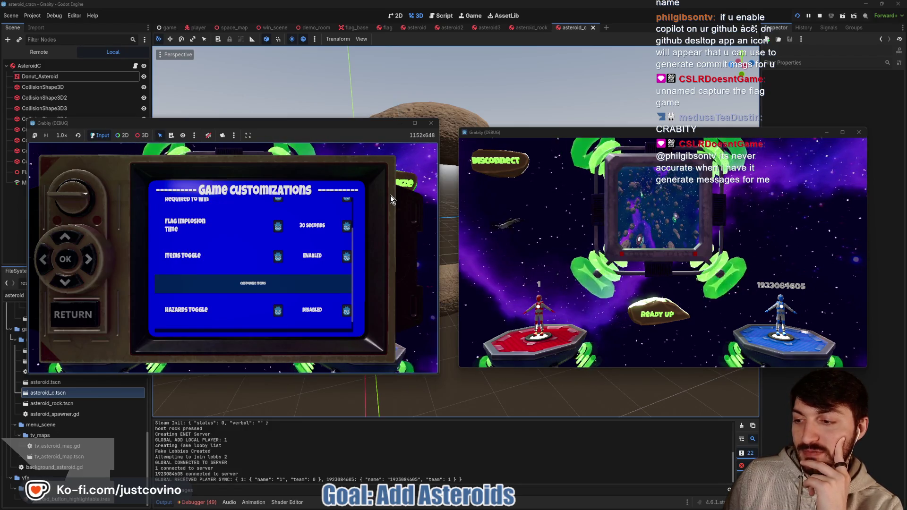
pyautogui.press('Return')
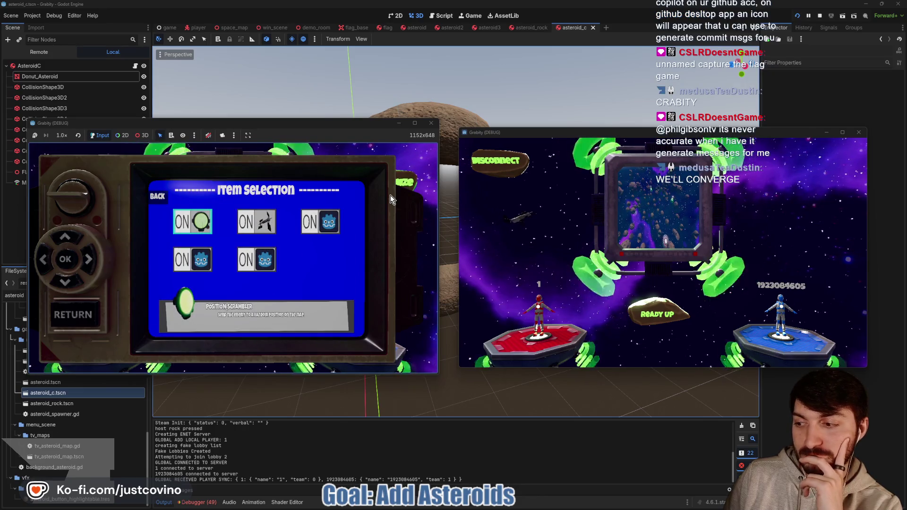
pyautogui.press('Right')
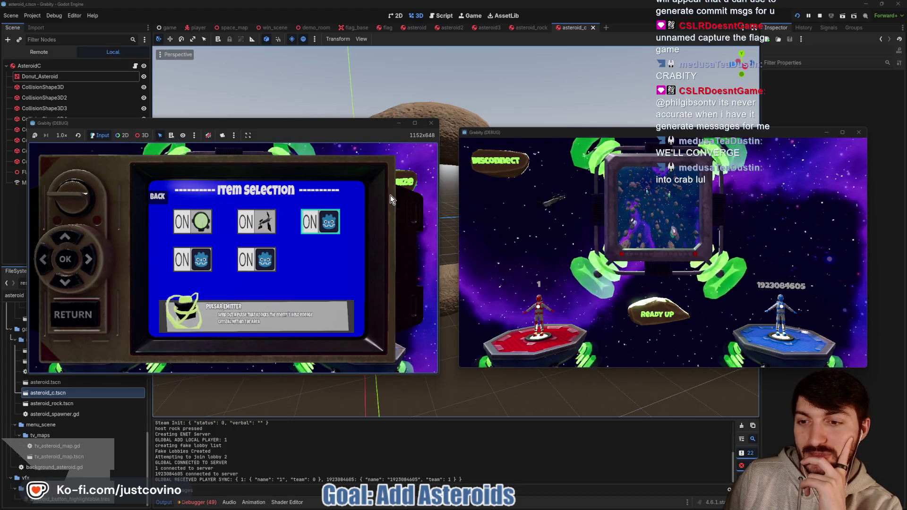
pyautogui.press('Down')
pyautogui.press('Left')
pyautogui.press('Up')
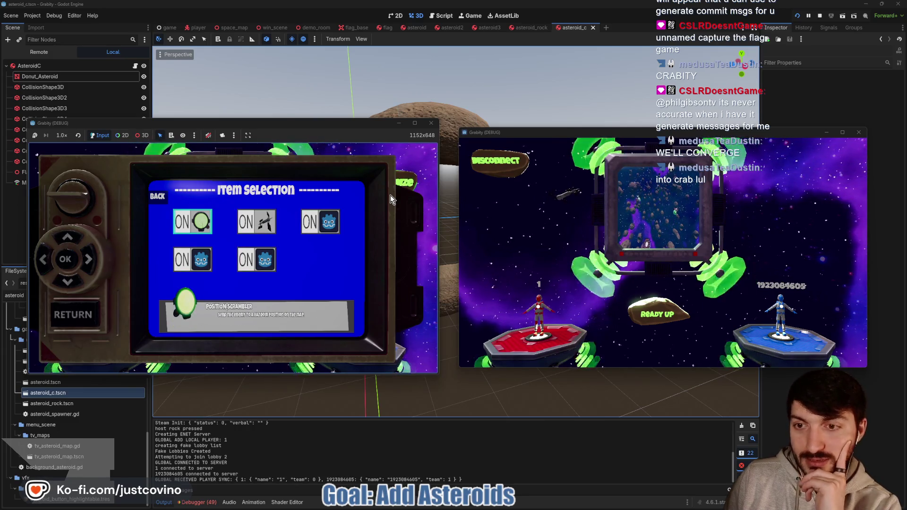
pyautogui.click(820, 16)
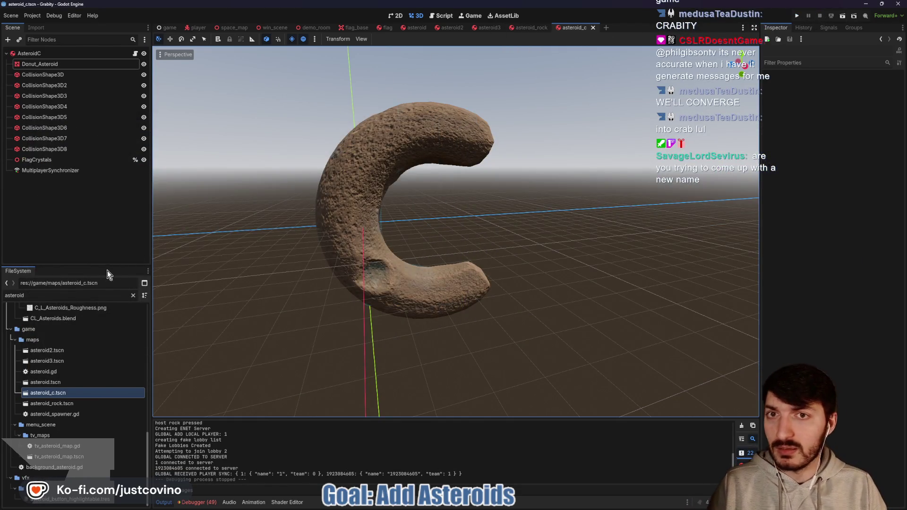
# Filter the FileSystem for 'settings' and open lobby_settings_menu.tscn in the 2D editor.
pyautogui.click(57, 294)
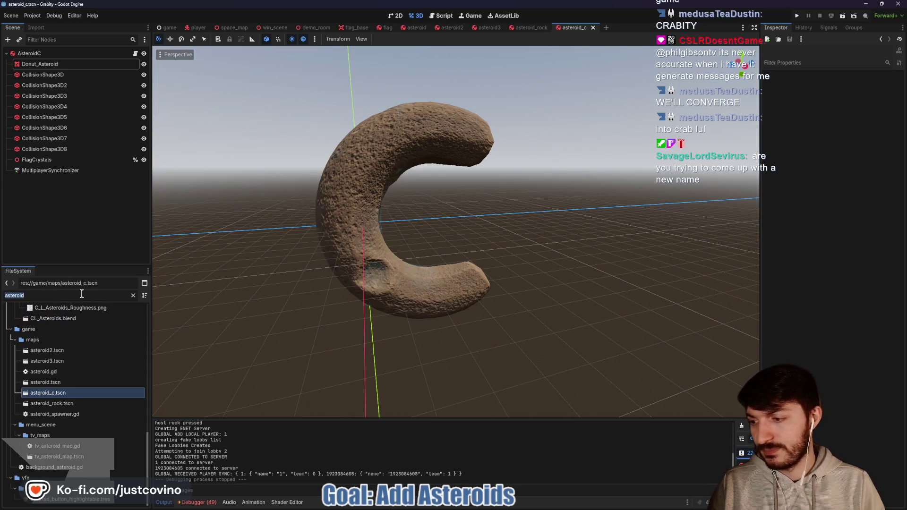
pyautogui.write('settings')
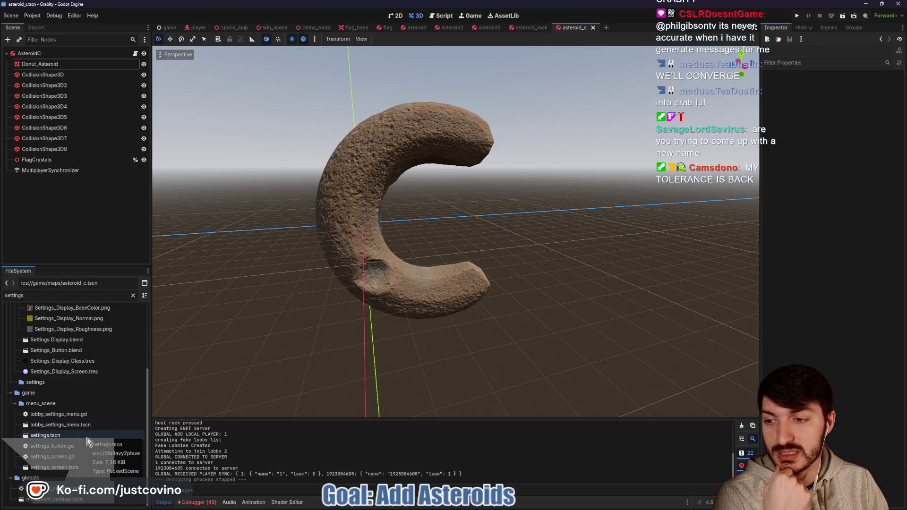
pyautogui.doubleClick(81, 426)
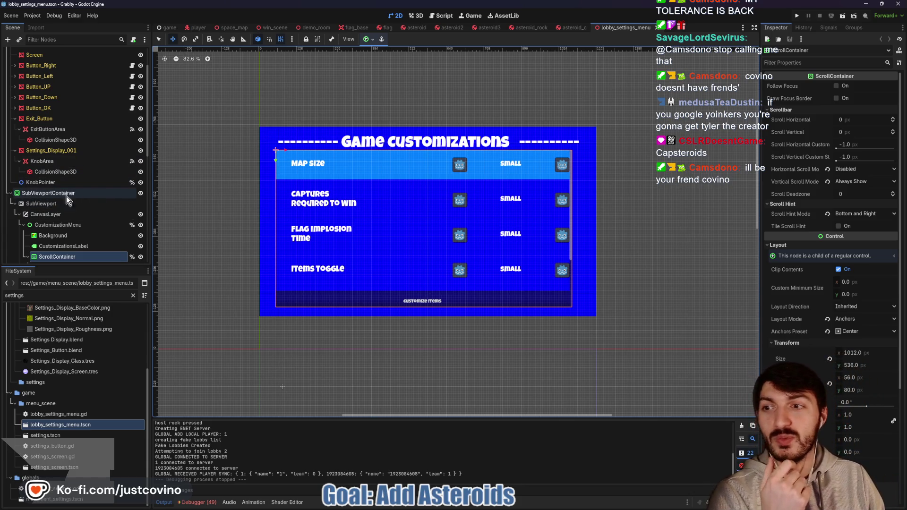
pyautogui.scroll(3, 58, 196)
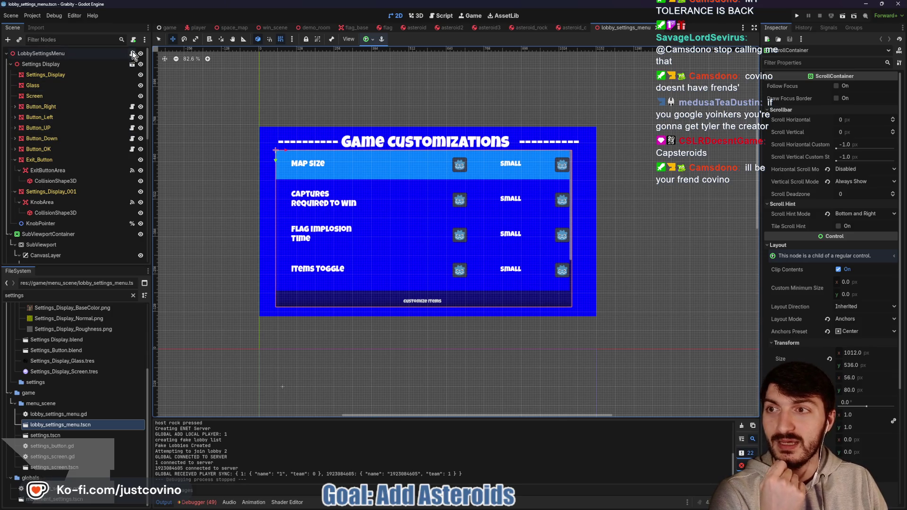
pyautogui.scroll(-3, 117, 121)
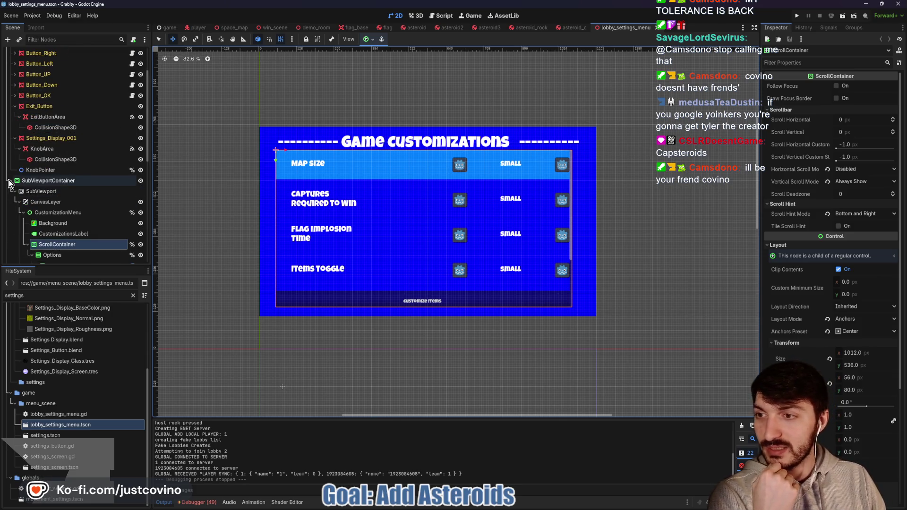
pyautogui.scroll(-3, 104, 209)
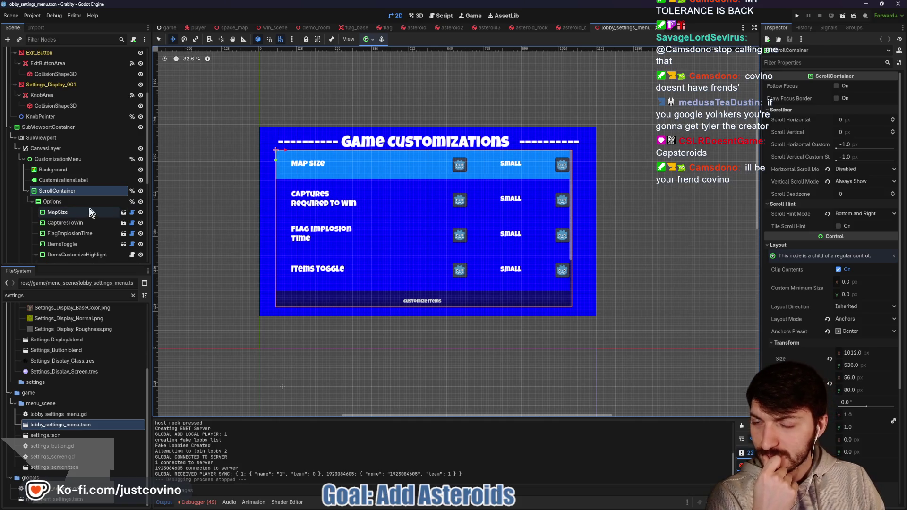
pyautogui.scroll(5, 126, 113)
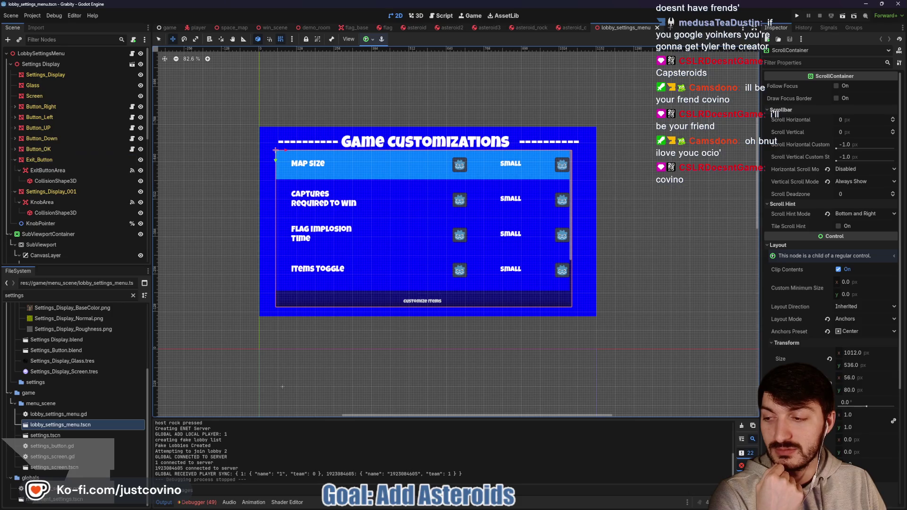
pyautogui.hotkey('alt', 'Tab')
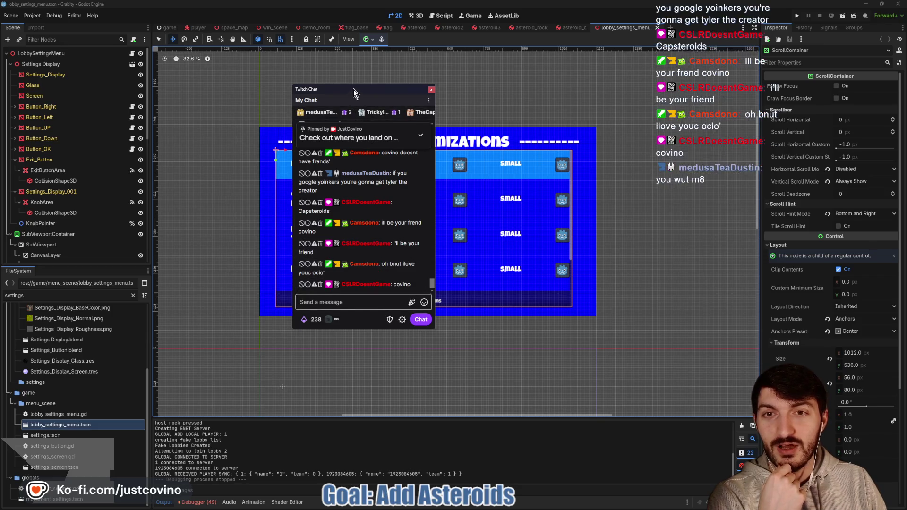
pyautogui.moveTo(356, 89)
pyautogui.mouseDown()
pyautogui.moveTo(229, 92)
pyautogui.moveTo(265, 54)
pyautogui.mouseUp()
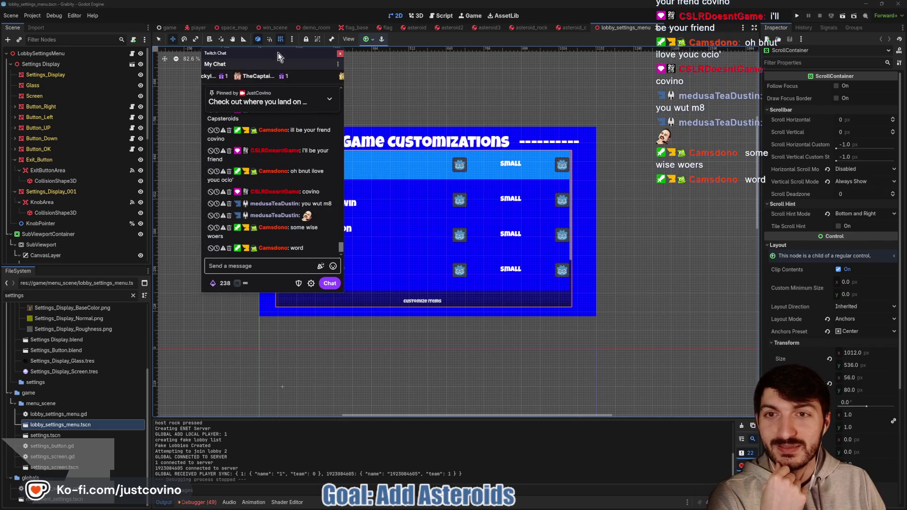
pyautogui.moveTo(278, 53); pyautogui.dragTo(243, 62)
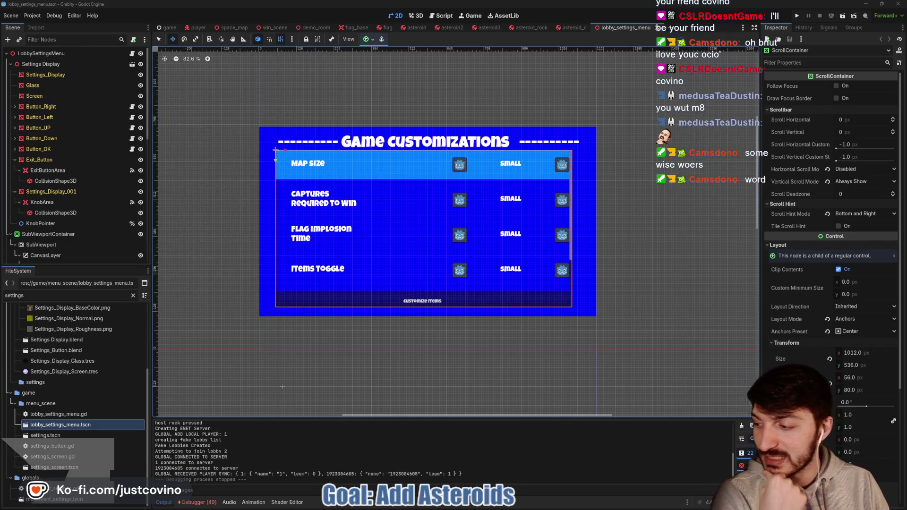
pyautogui.scroll(-3, 87, 230)
pyautogui.scroll(-3, 80, 239)
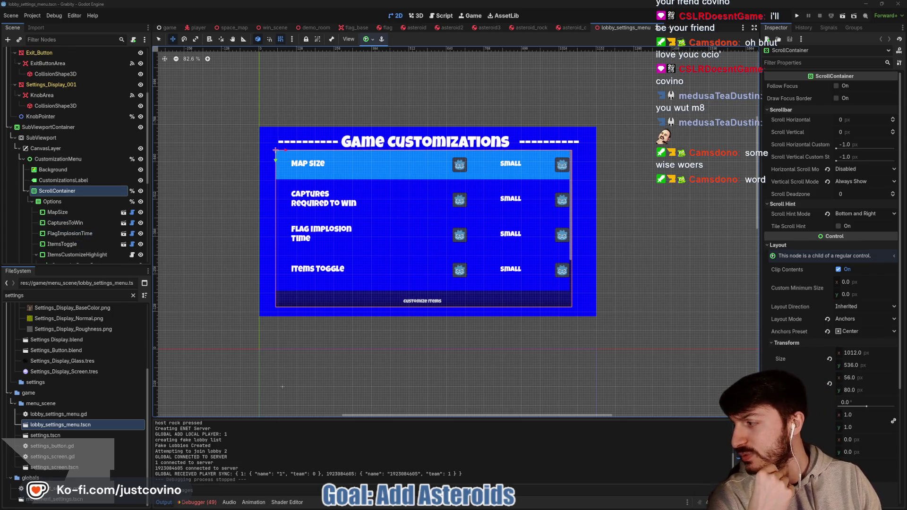
pyautogui.scroll(-3, 115, 234)
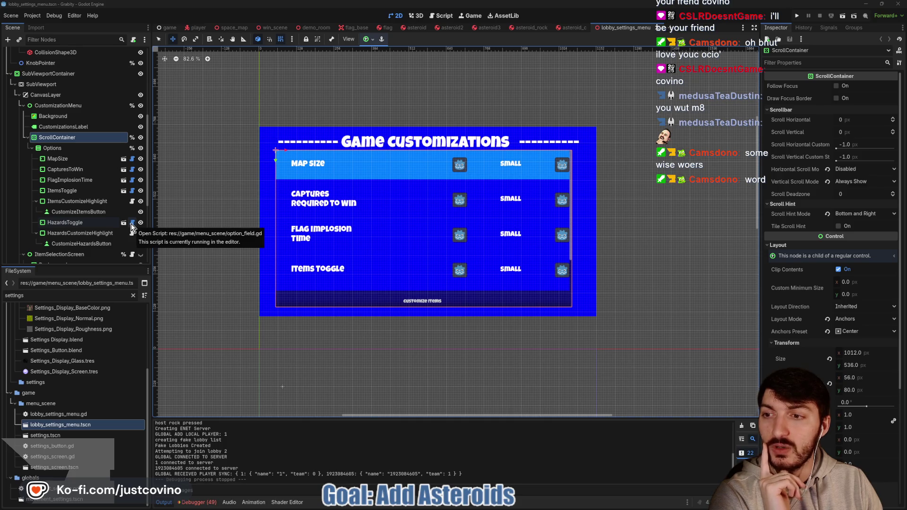
pyautogui.scroll(-8, 69, 185)
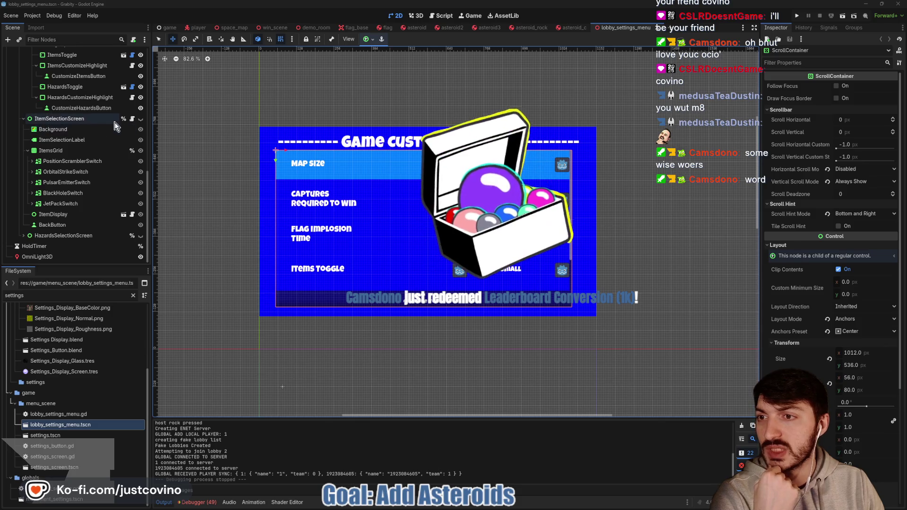
pyautogui.click(123, 215)
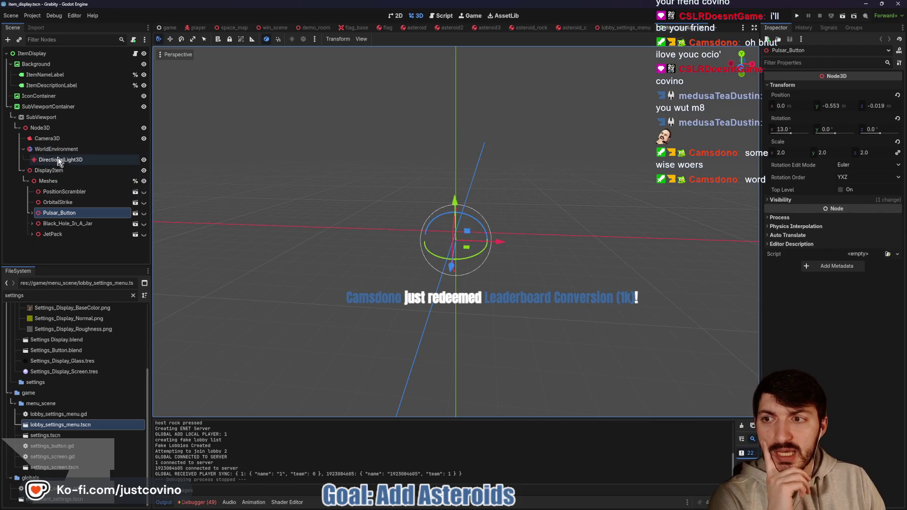
pyautogui.click(57, 149)
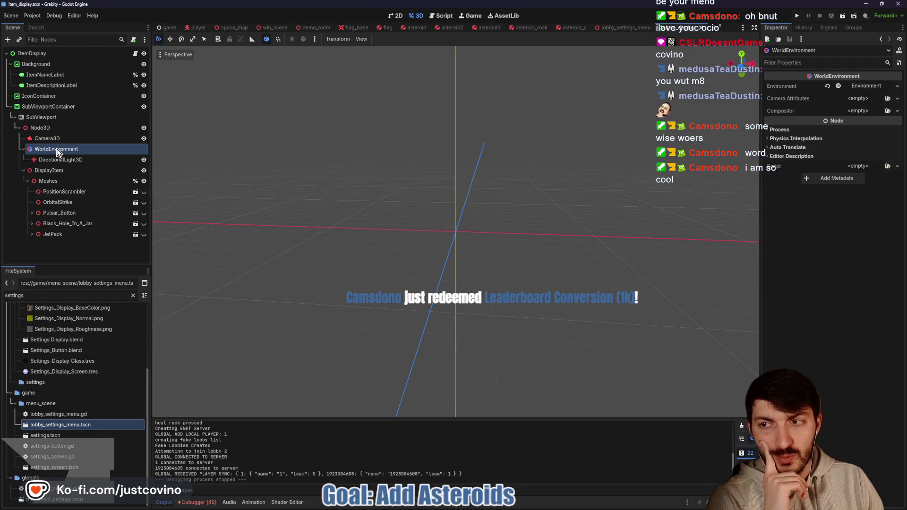
pyautogui.click(401, 16)
pyautogui.click(417, 15)
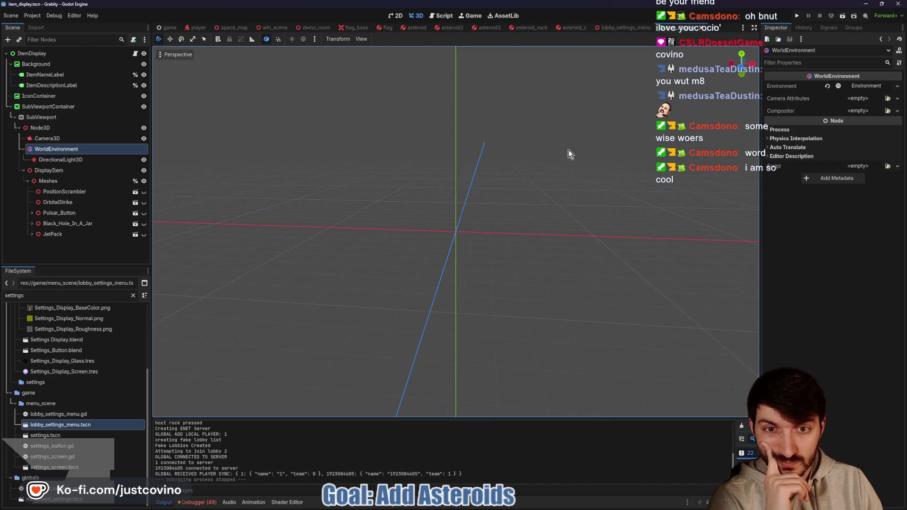
pyautogui.moveTo(350, 104)
pyautogui.mouseDown()
pyautogui.moveTo(468, 162)
pyautogui.moveTo(506, 156)
pyautogui.moveTo(248, 178)
pyautogui.mouseUp()
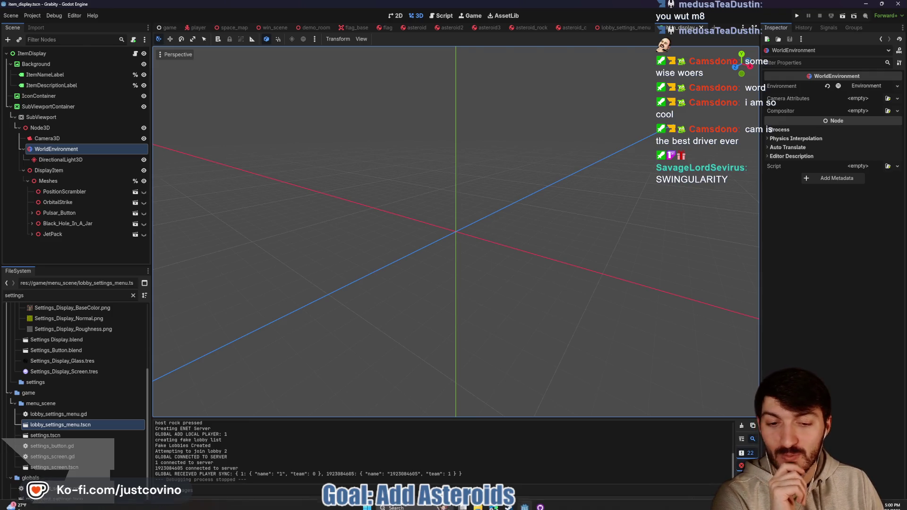
pyautogui.click(512, 506)
# Search the Steam store for 'Swingular' and open the Swingularity store page.
pyautogui.click(479, 90)
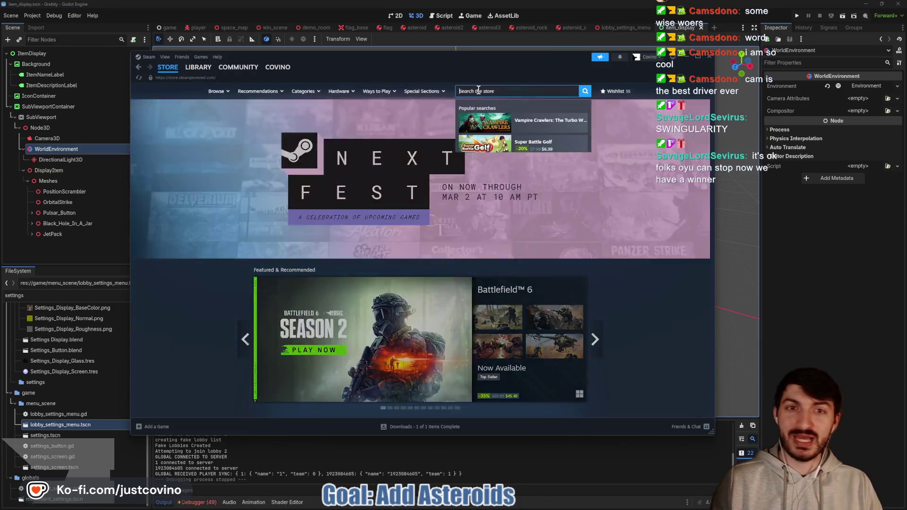
pyautogui.write('Singul')
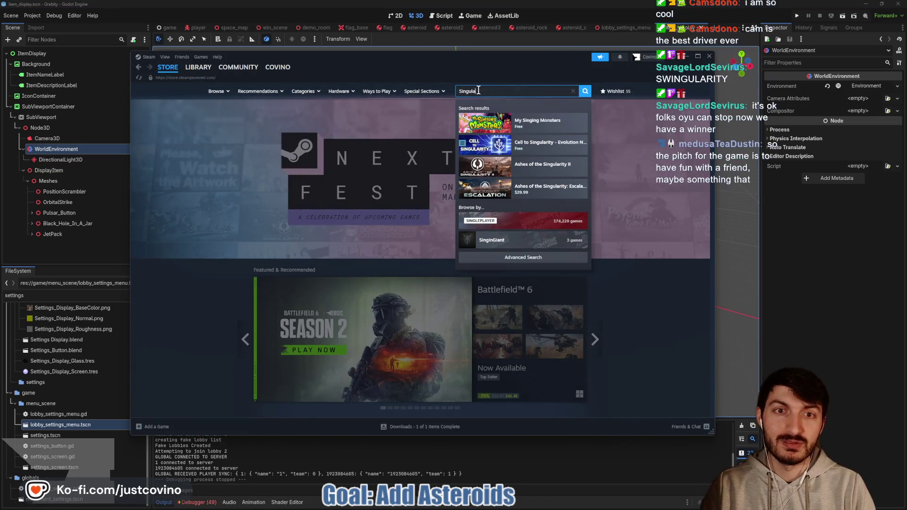
pyautogui.hotkey('ctrl', 'a')
pyautogui.press('BackSpace')
pyautogui.write('Swin')
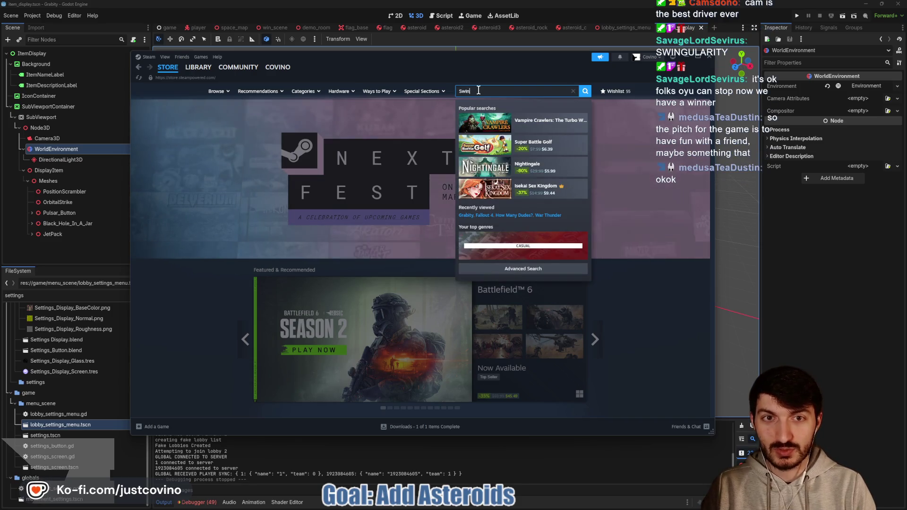
pyautogui.write('gular')
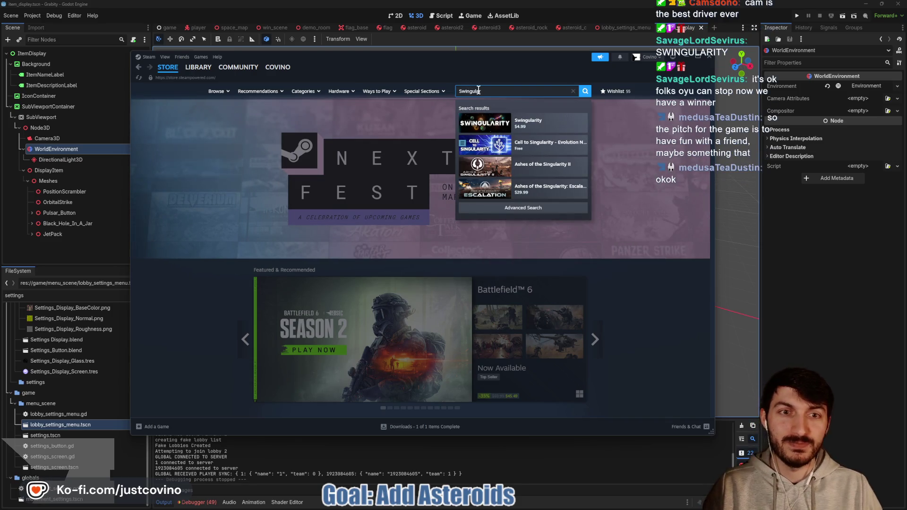
pyautogui.click(550, 126)
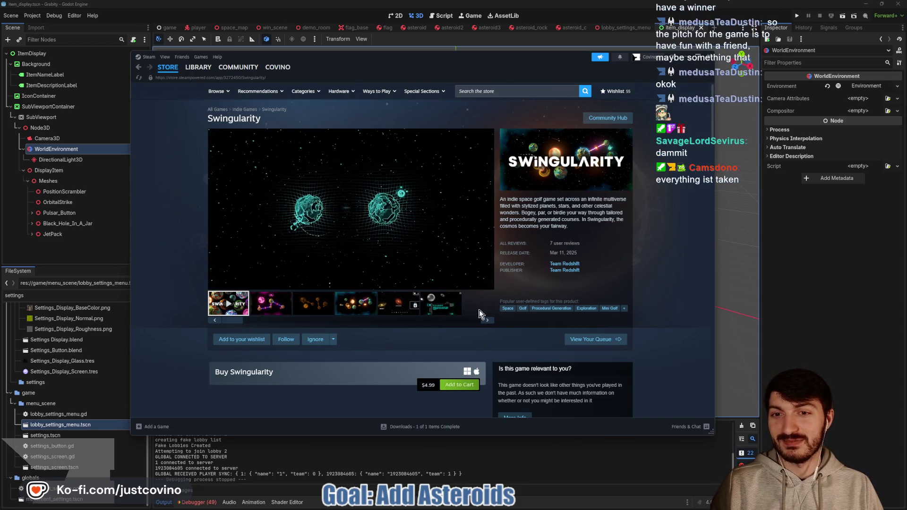
# Check Swingularity's release date on its page, then go back to the Godot editor.
pyautogui.moveTo(290, 202)
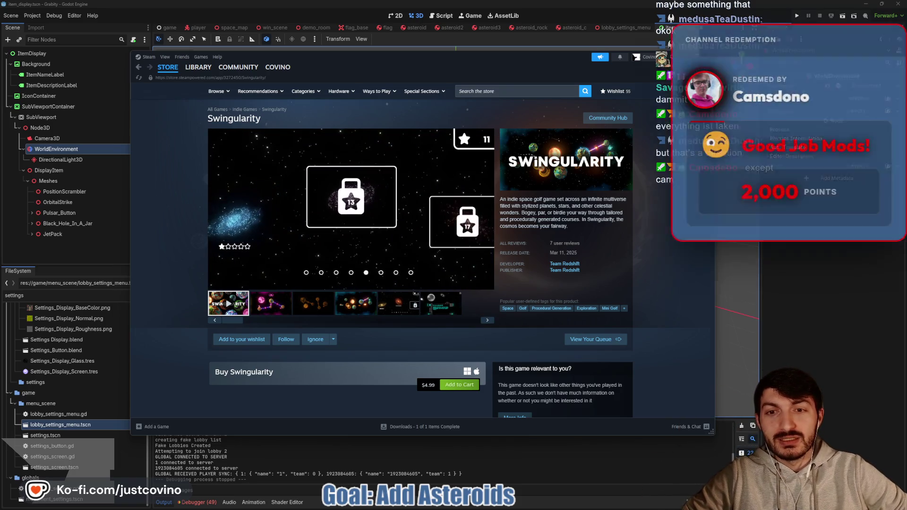
pyautogui.moveTo(336, 211)
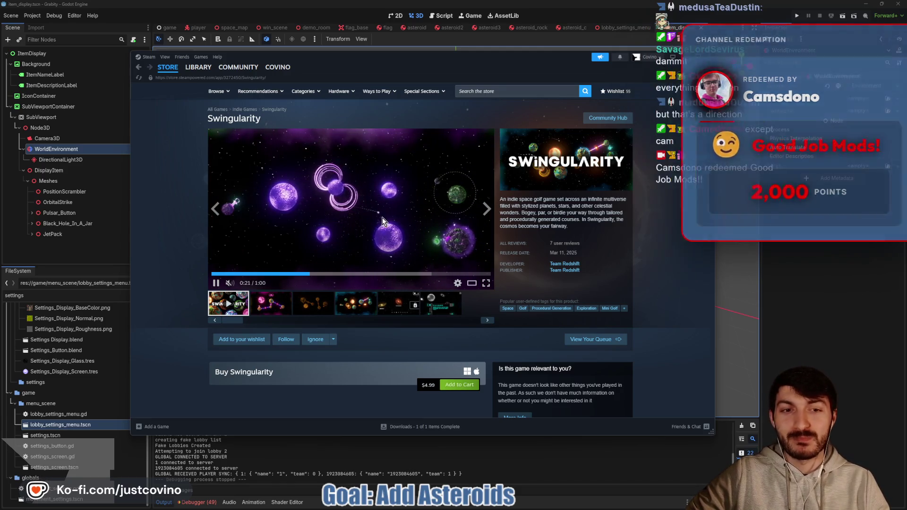
pyautogui.moveTo(521, 253)
pyautogui.mouseDown()
pyautogui.moveTo(597, 260)
pyautogui.moveTo(583, 251)
pyautogui.mouseUp()
pyautogui.moveTo(519, 253); pyautogui.dragTo(585, 255)
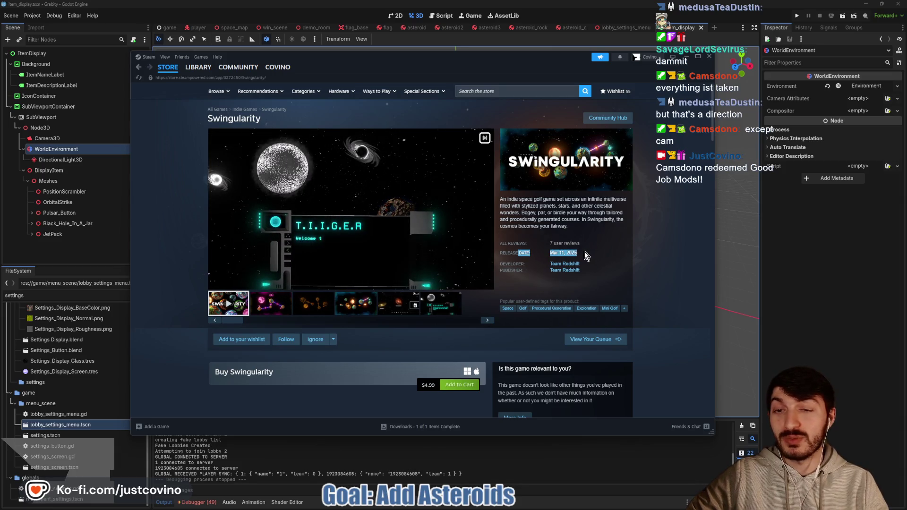
pyautogui.click(586, 250)
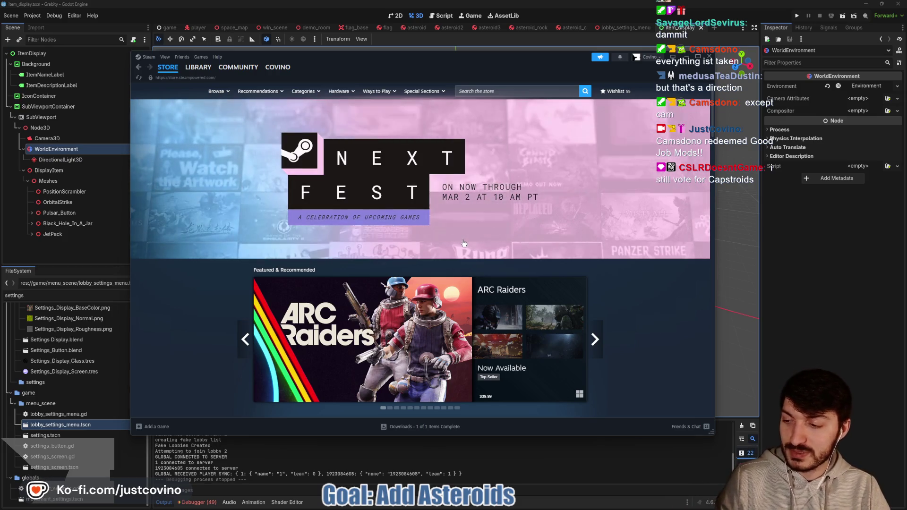
pyautogui.click(810, 302)
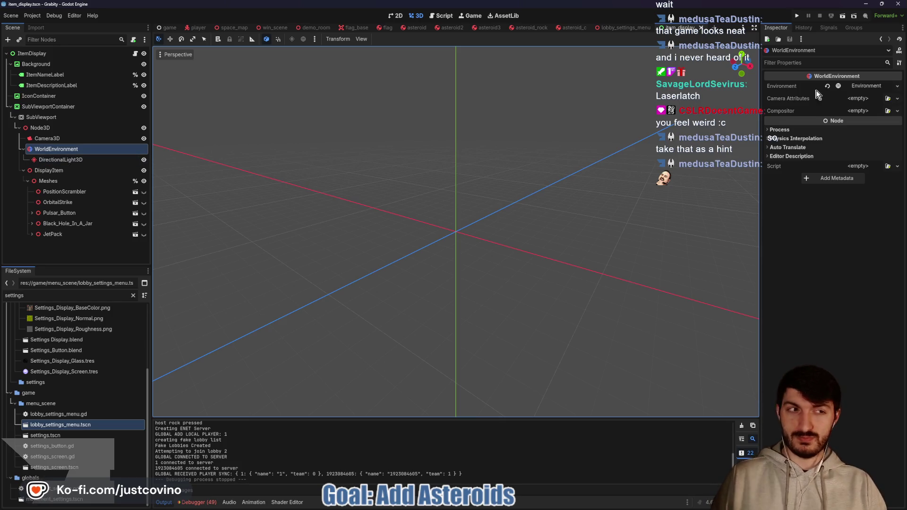
# Expand the WorldEnvironment's Environment, Sky and Sky resource sections after briefly checking Glow and Tonemap.
pyautogui.click(862, 84)
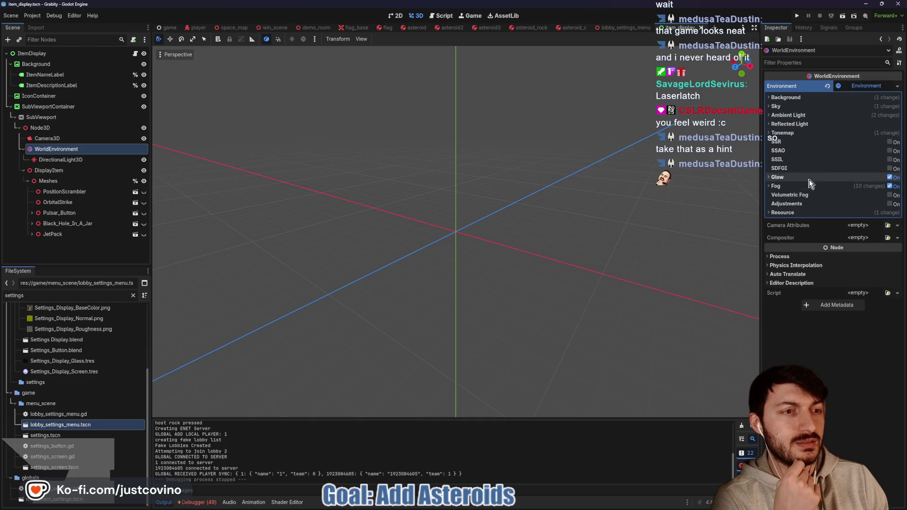
pyautogui.click(792, 177)
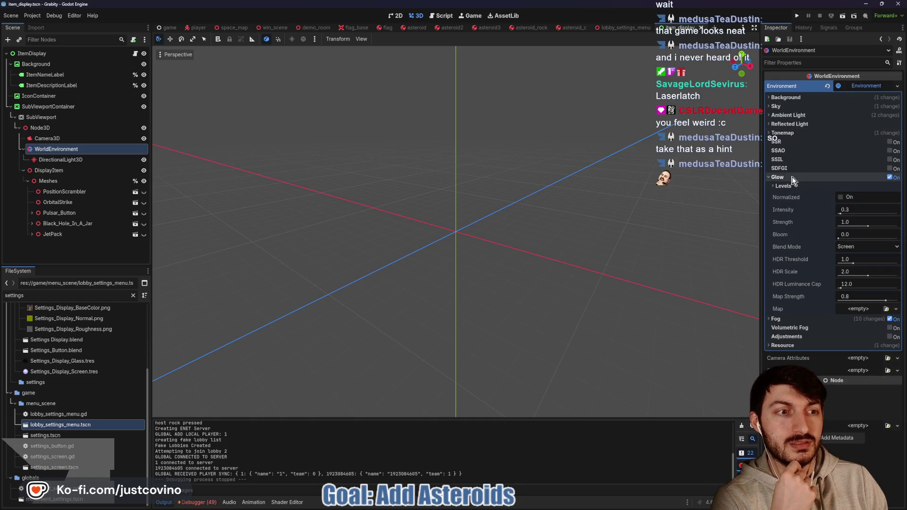
pyautogui.click(792, 177)
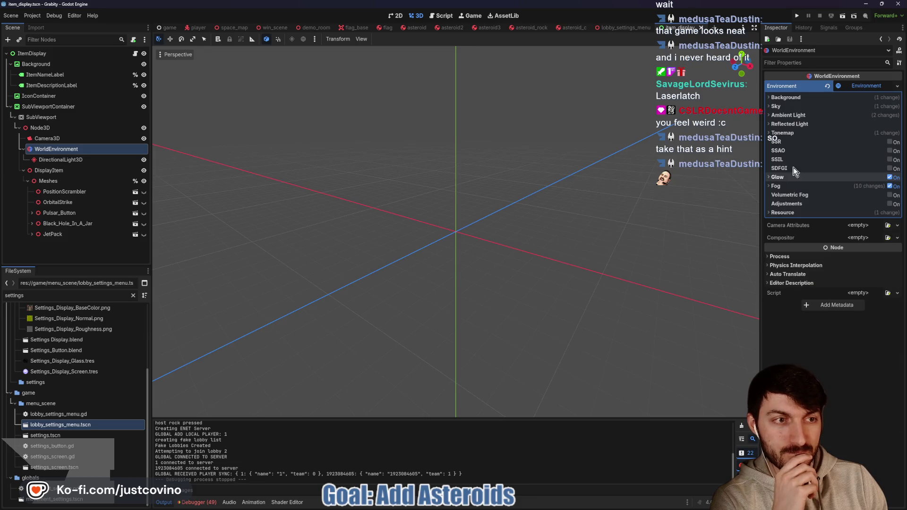
pyautogui.click(791, 133)
pyautogui.click(791, 134)
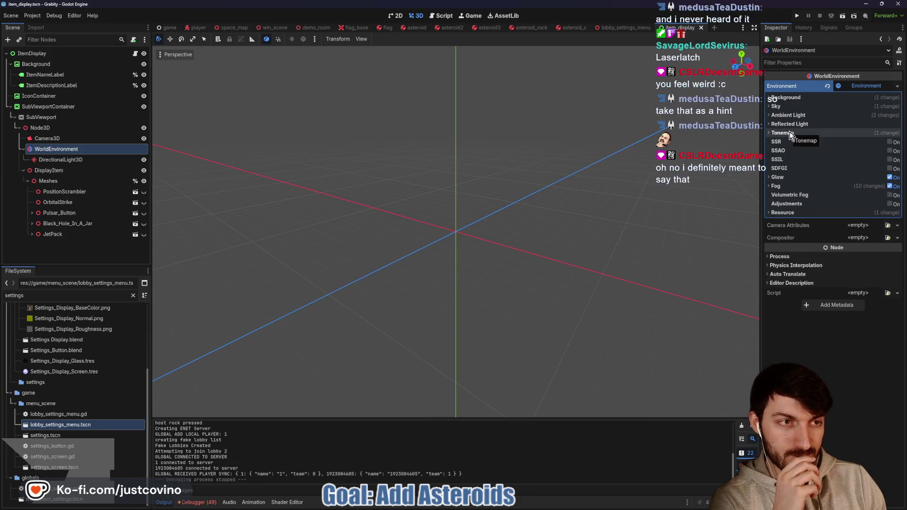
pyautogui.click(787, 108)
pyautogui.click(862, 119)
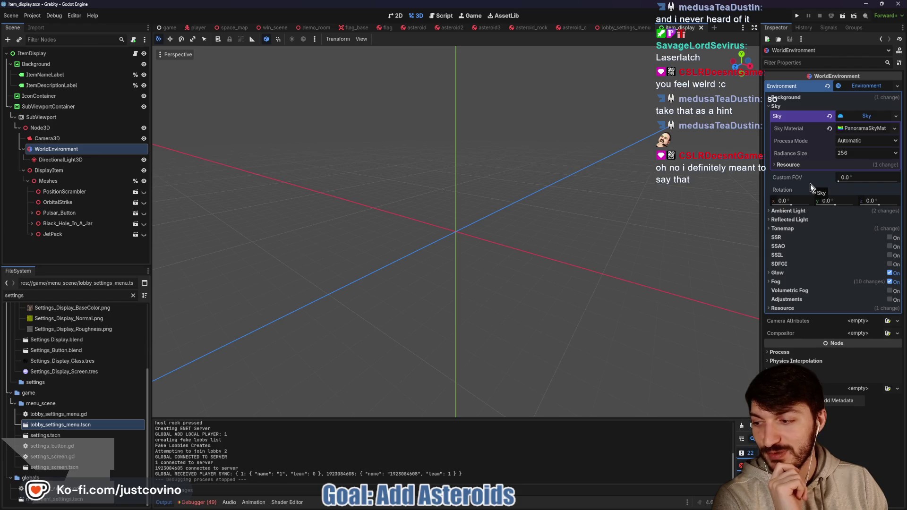
# Expand the Background settings and begin editing its Energy Multiplier value.
pyautogui.click(834, 98)
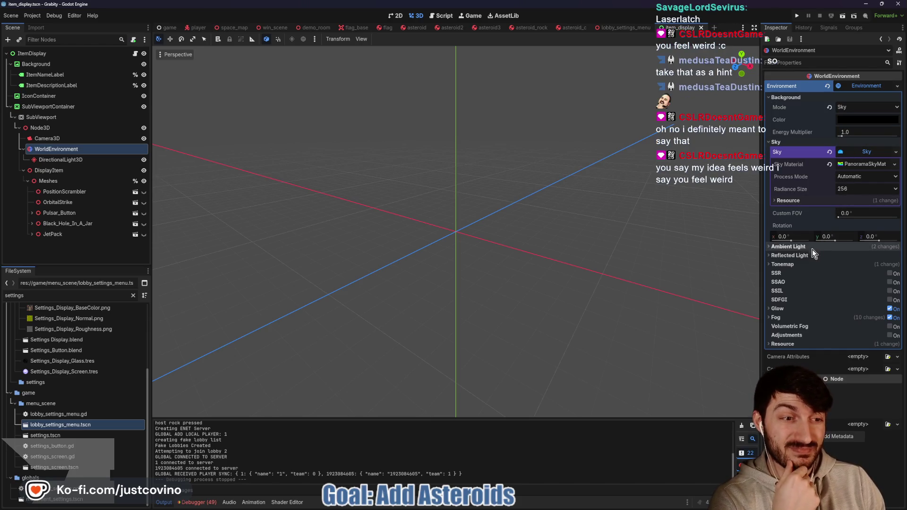
pyautogui.click(806, 264)
pyautogui.click(806, 264)
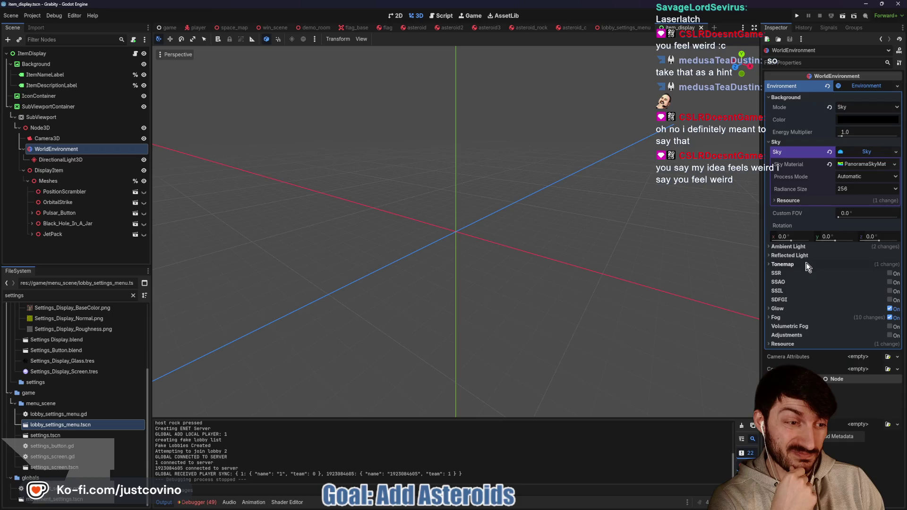
pyautogui.click(796, 309)
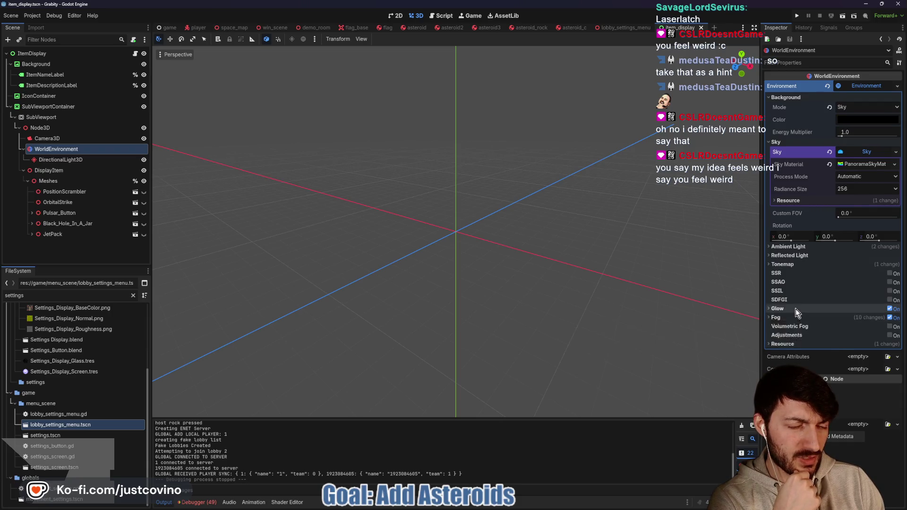
pyautogui.click(796, 309)
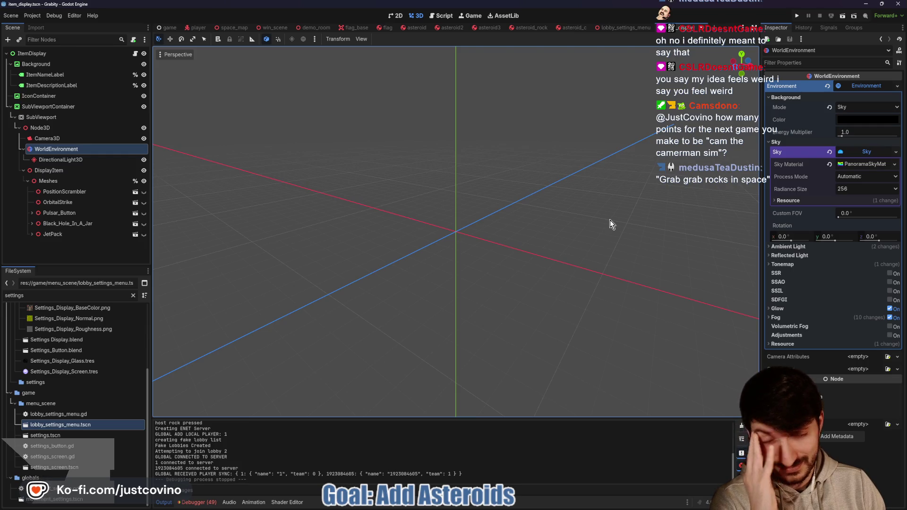
pyautogui.click(852, 133)
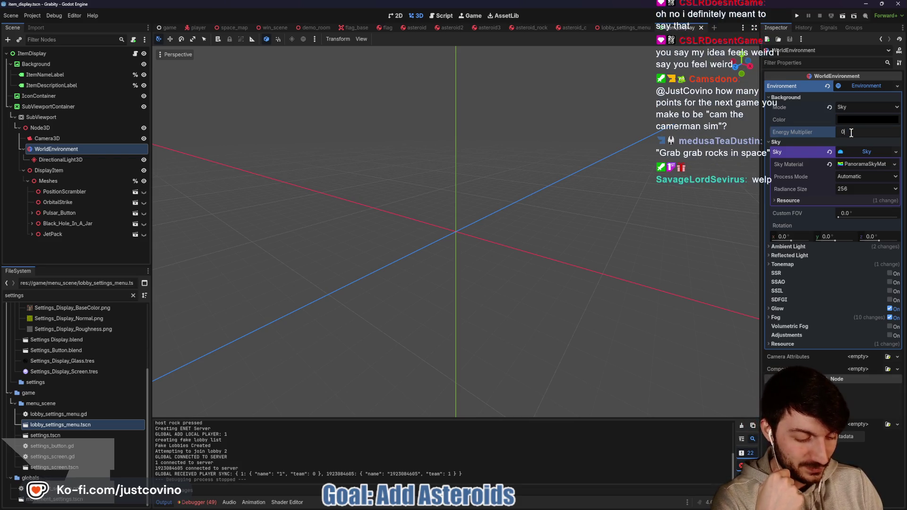
pyautogui.write('.8')
# Commit a background Energy Multiplier of 0.8, save the scene, and run the project.
pyautogui.click(621, 169)
pyautogui.hotkey('ctrl', 's')
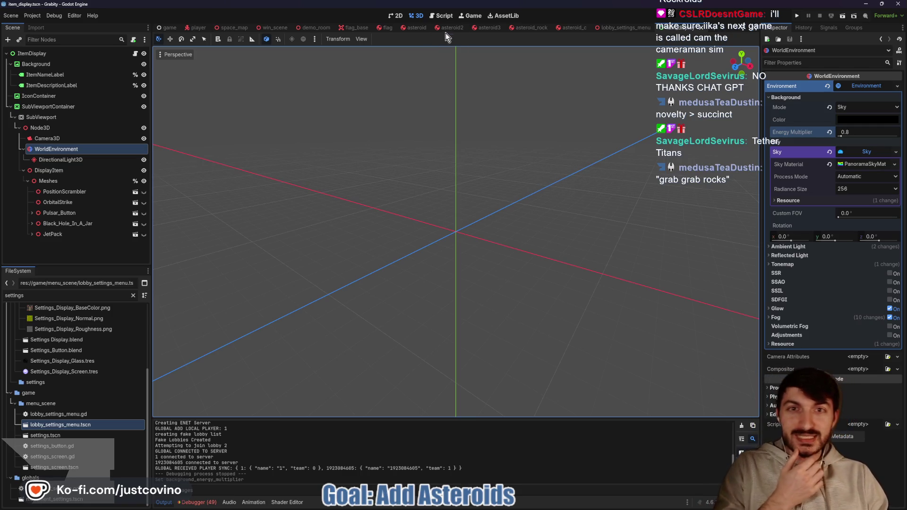
pyautogui.click(795, 17)
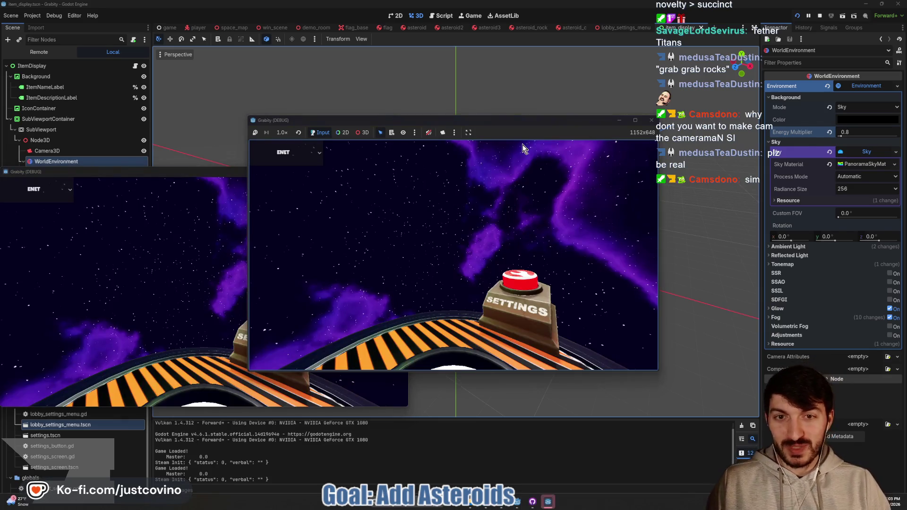
# Place the two debug game windows side by side and start hosting a lobby in the left window.
pyautogui.moveTo(200, 175)
pyautogui.mouseDown()
pyautogui.moveTo(489, 179)
pyautogui.moveTo(615, 143)
pyautogui.mouseUp()
pyautogui.moveTo(524, 123); pyautogui.dragTo(338, 116)
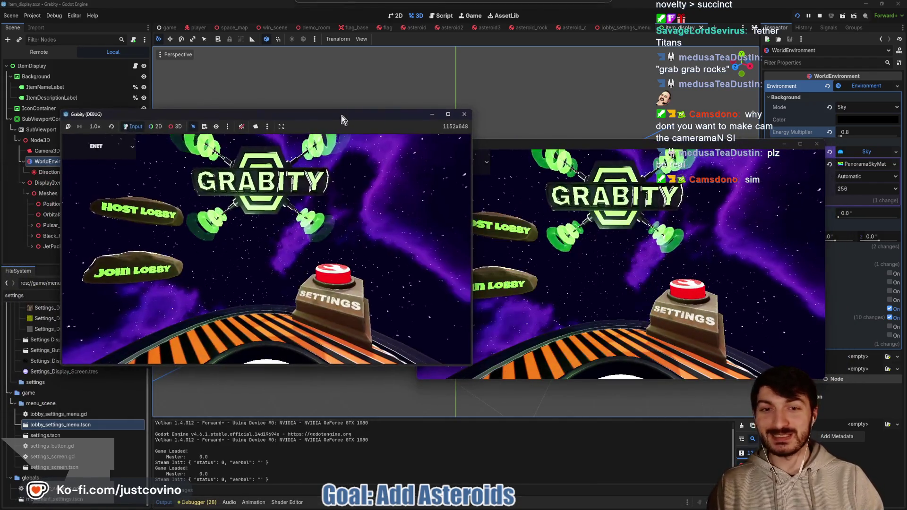
pyautogui.moveTo(504, 147)
pyautogui.mouseDown()
pyautogui.moveTo(508, 137)
pyautogui.moveTo(534, 130)
pyautogui.mouseUp()
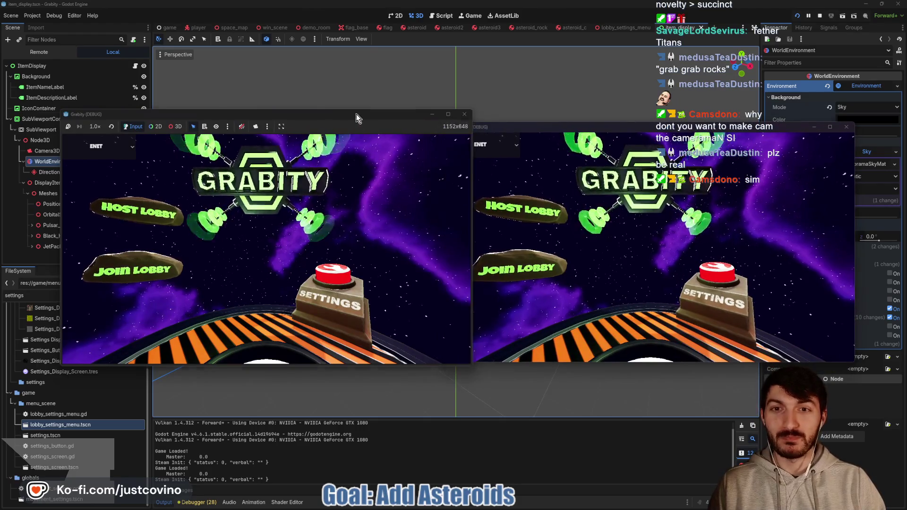
pyautogui.moveTo(357, 115); pyautogui.dragTo(330, 118)
pyautogui.click(121, 209)
pyautogui.click(266, 214)
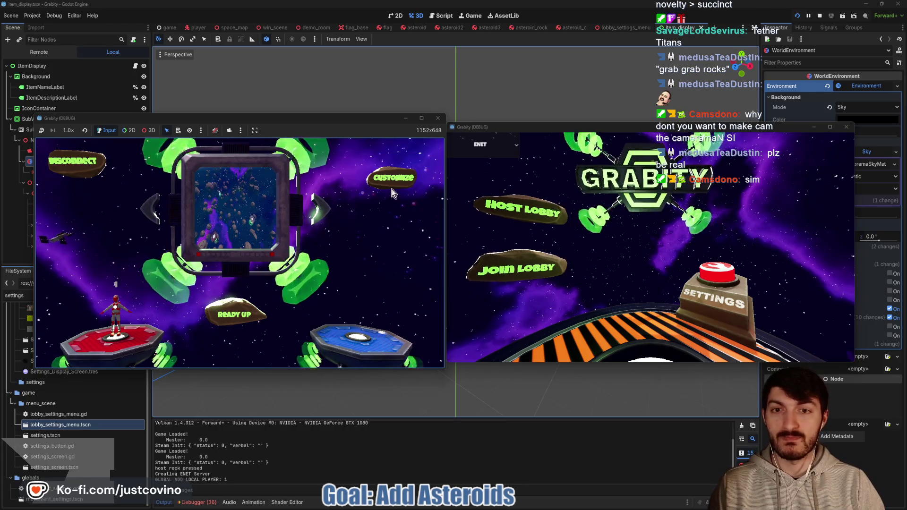
# Open Customize Items in the debug game and browse the items up to Orbital Strike.
pyautogui.click(392, 183)
pyautogui.press('Down')
pyautogui.press('Down')
pyautogui.press('Down')
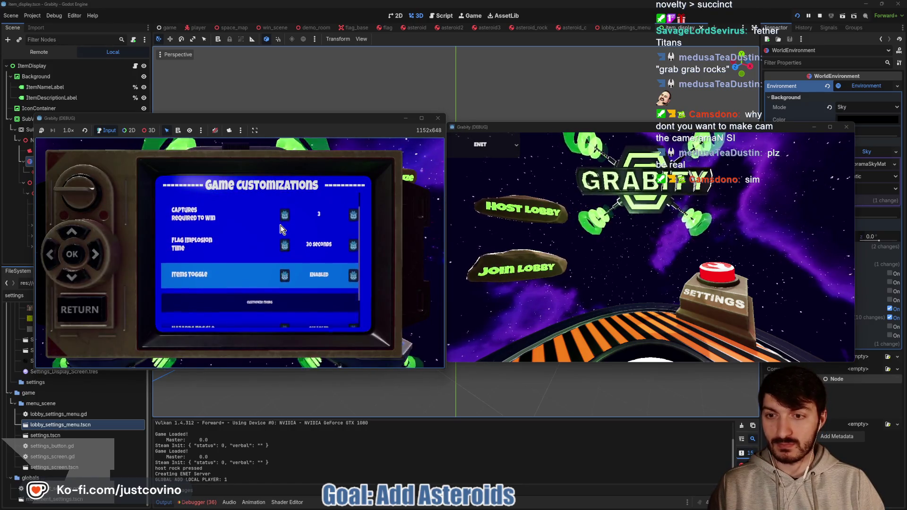
pyautogui.press('Return')
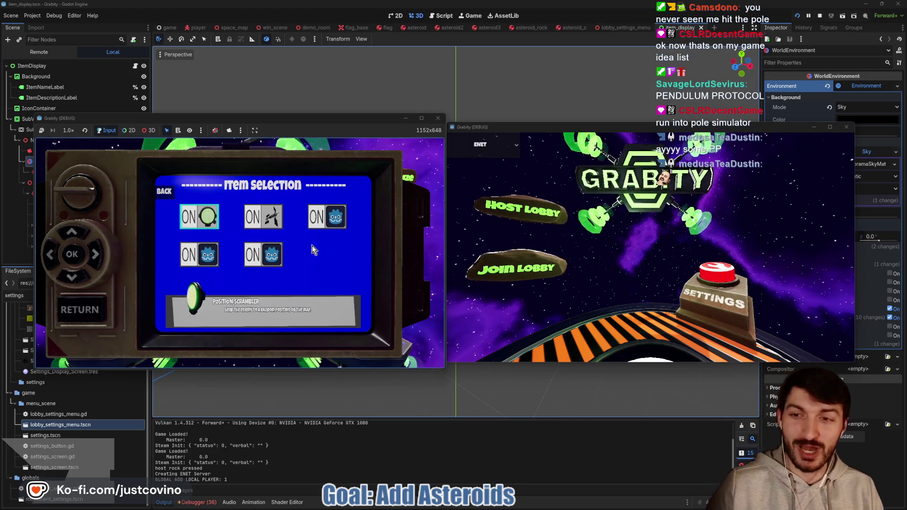
pyautogui.press('Down')
pyautogui.press('Right')
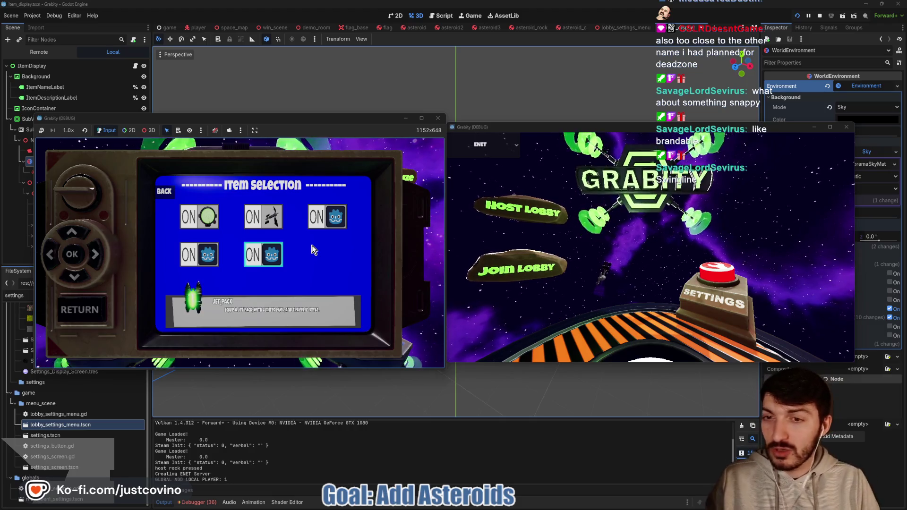
pyautogui.press('Up')
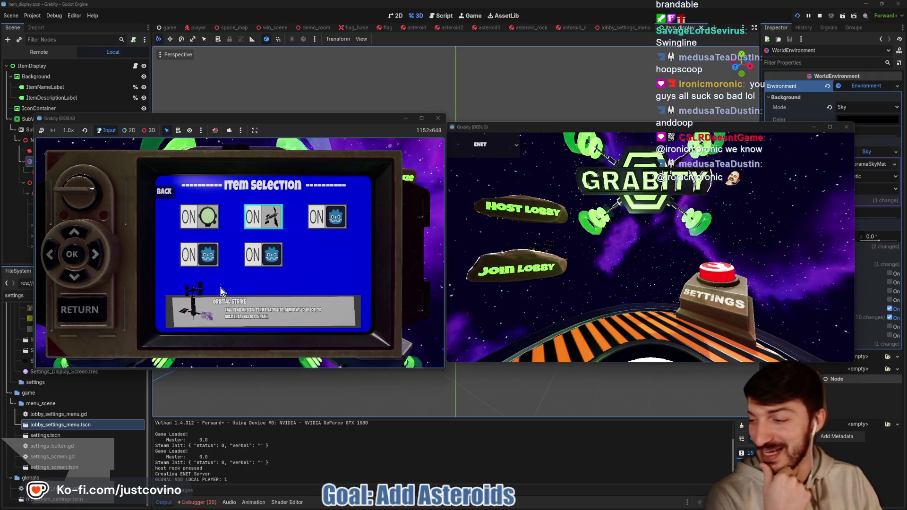
# Leave item selection, stop the test run, and revert the sky Energy Multiplier to 1.0.
pyautogui.press('Escape')
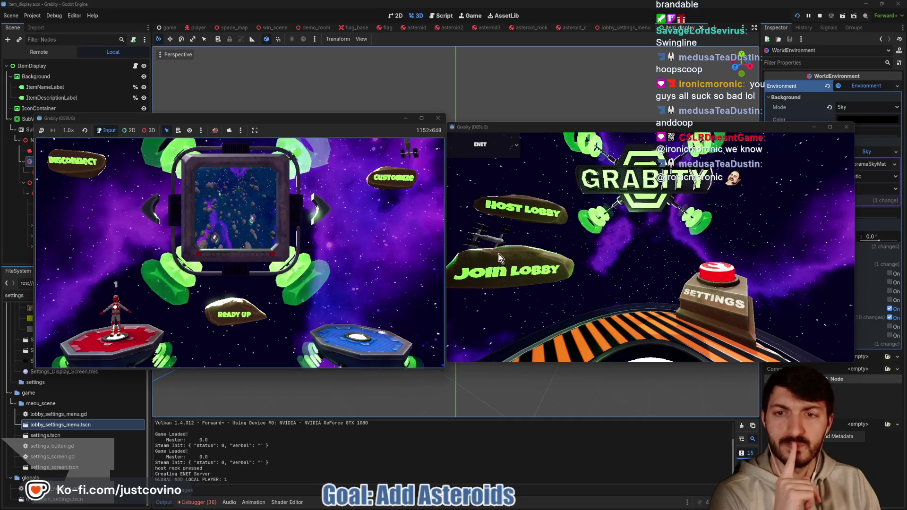
pyautogui.click(820, 15)
pyautogui.click(830, 133)
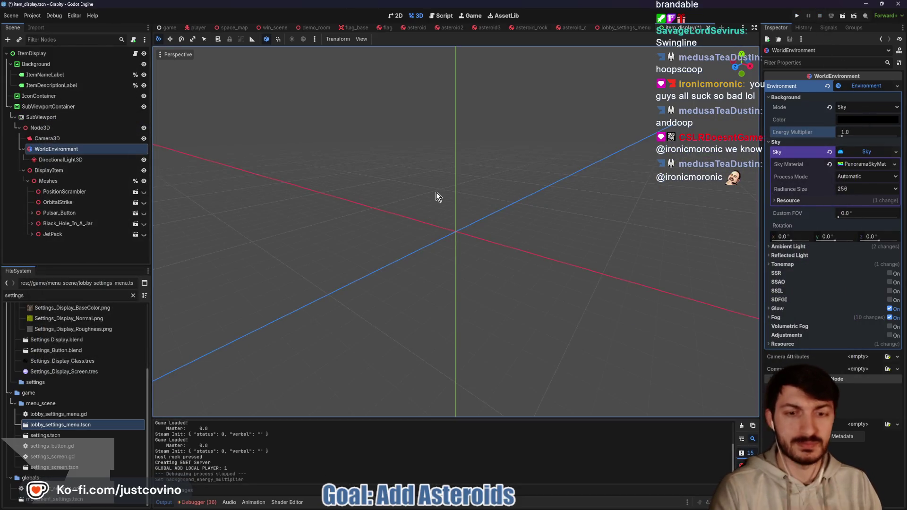
# Save item_display.tscn, then test-run the game by hosting a lobby and stop it.
pyautogui.hotkey('ctrl', 's')
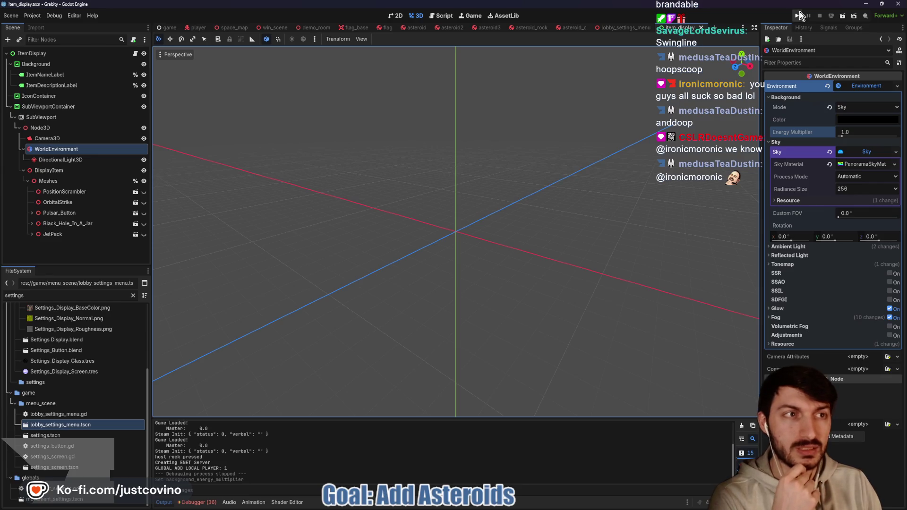
pyautogui.click(799, 15)
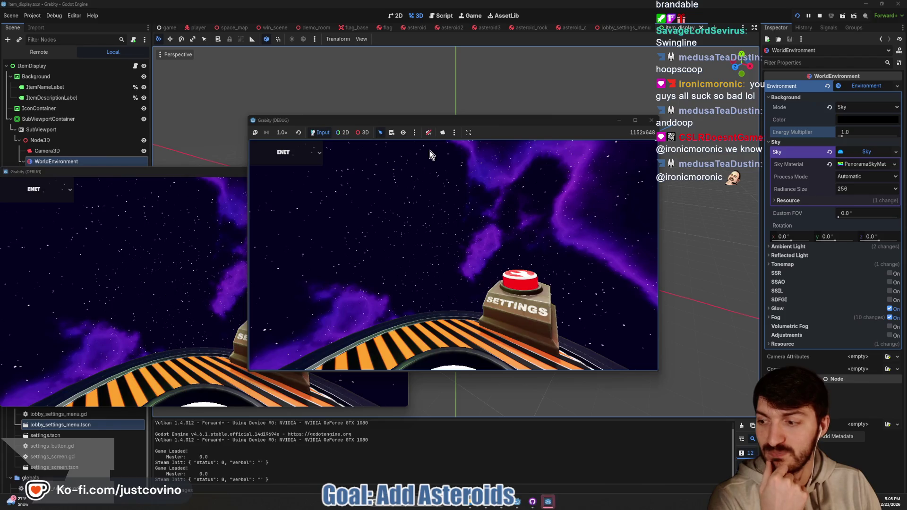
pyautogui.click(324, 191)
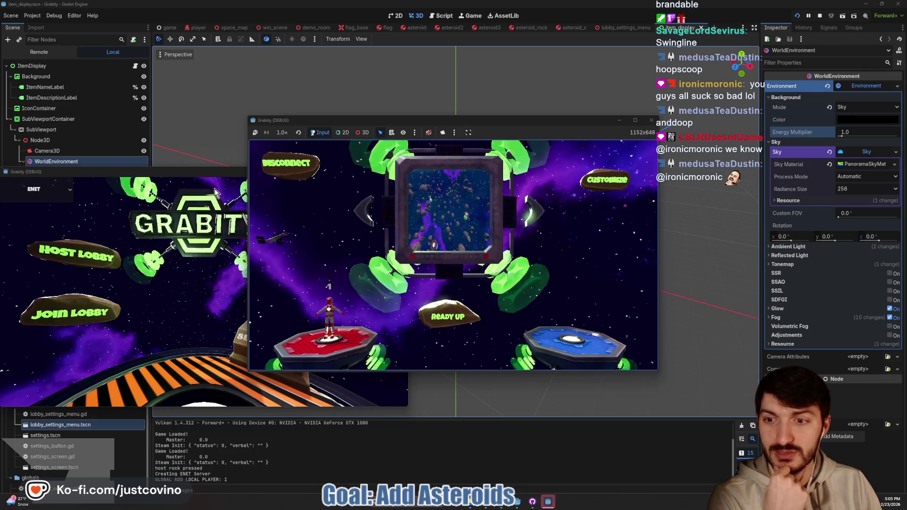
pyautogui.click(819, 16)
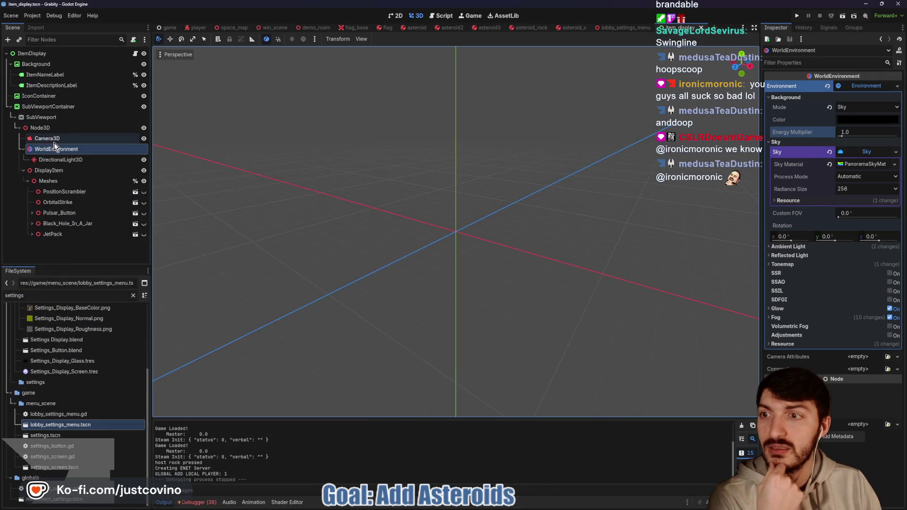
# Make the WorldEnvironment's Environment resource unique recursively and expand its Sky settings.
pyautogui.click(58, 160)
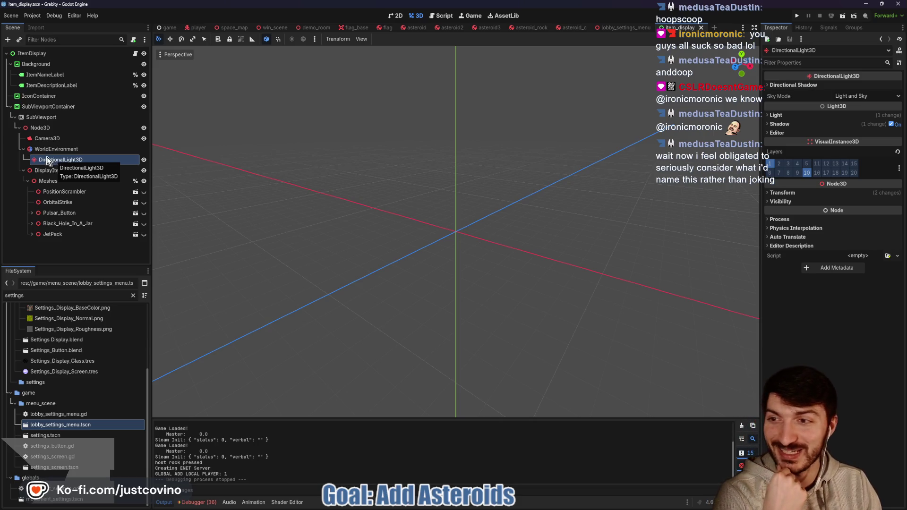
pyautogui.click(51, 150)
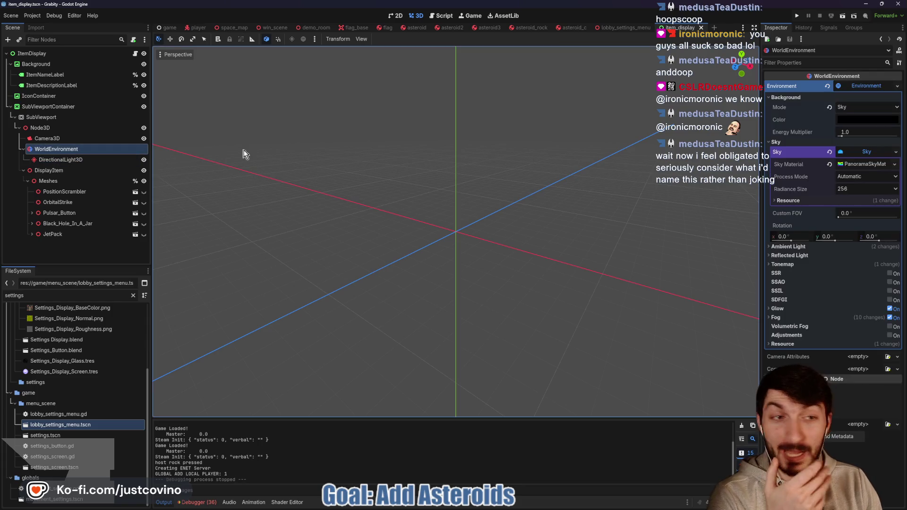
pyautogui.click(855, 87)
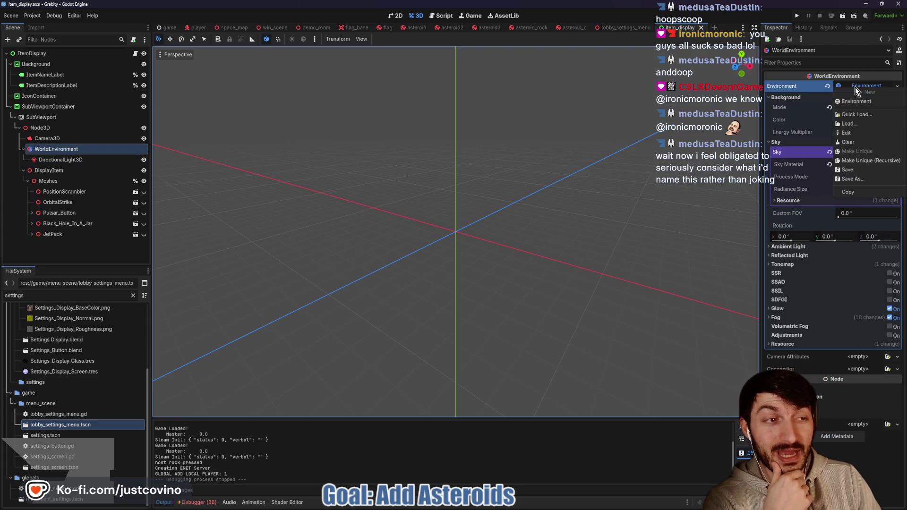
pyautogui.click(866, 160)
pyautogui.click(416, 314)
pyautogui.click(831, 106)
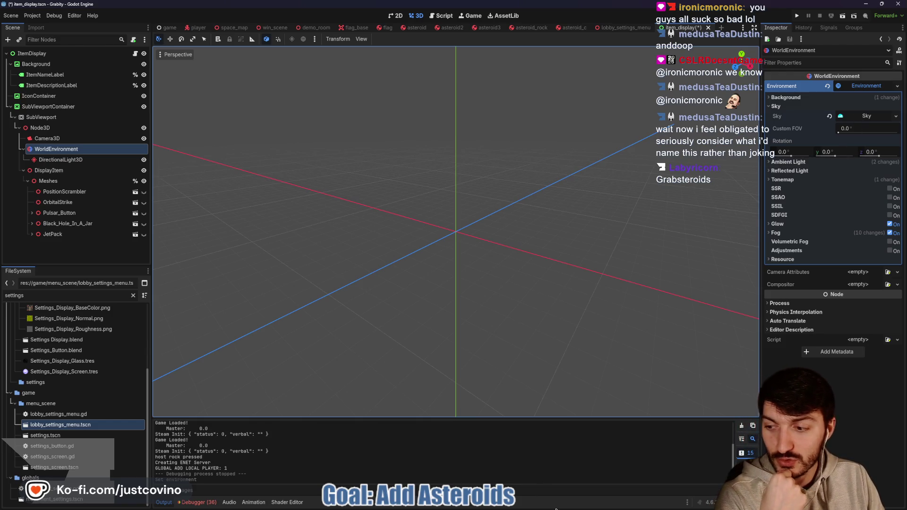
pyautogui.click(538, 504)
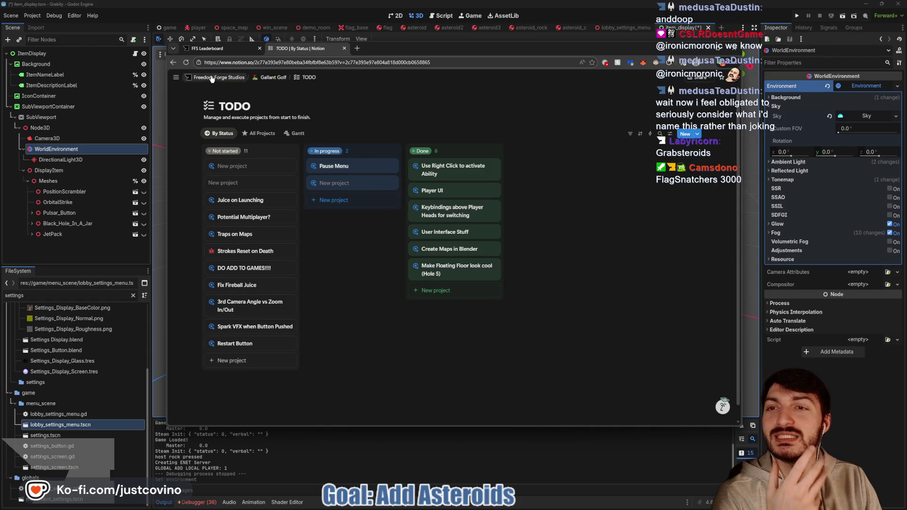
# Navigate to the Grabity ToDo board and open the Think of Game Name card.
pyautogui.click(220, 78)
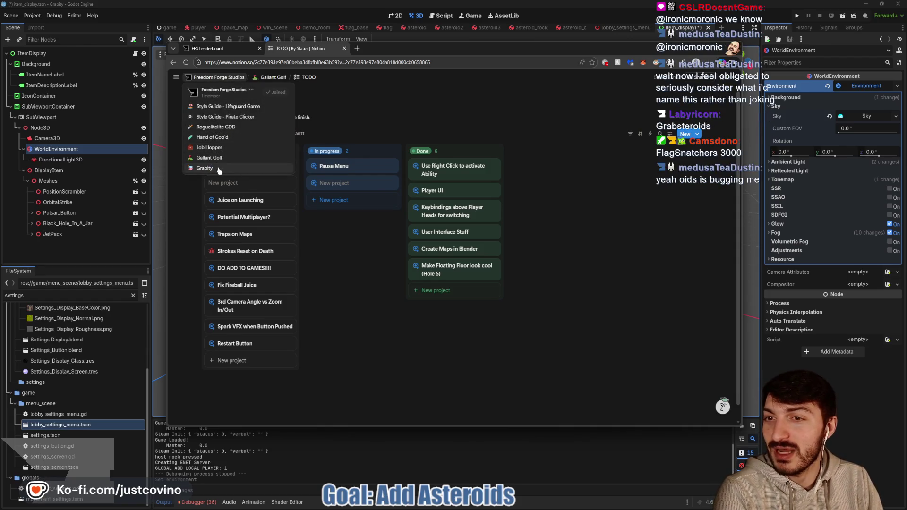
pyautogui.click(220, 169)
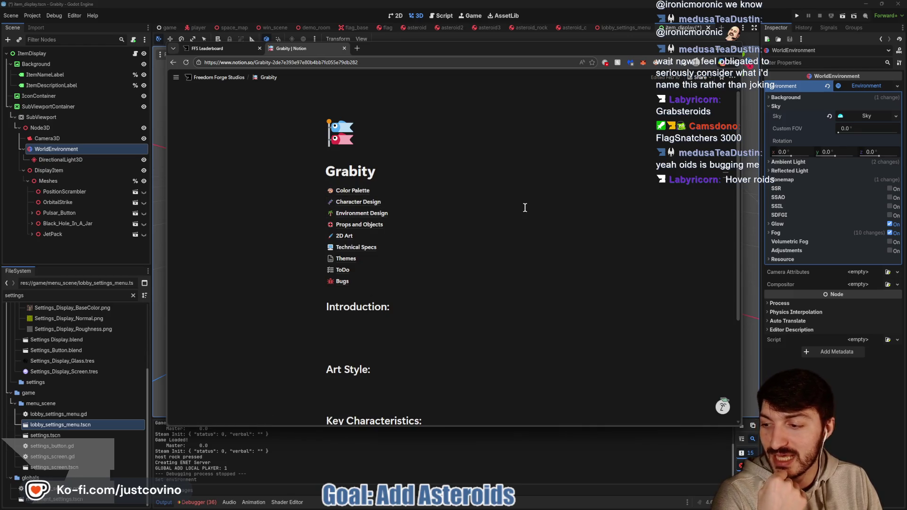
pyautogui.click(344, 270)
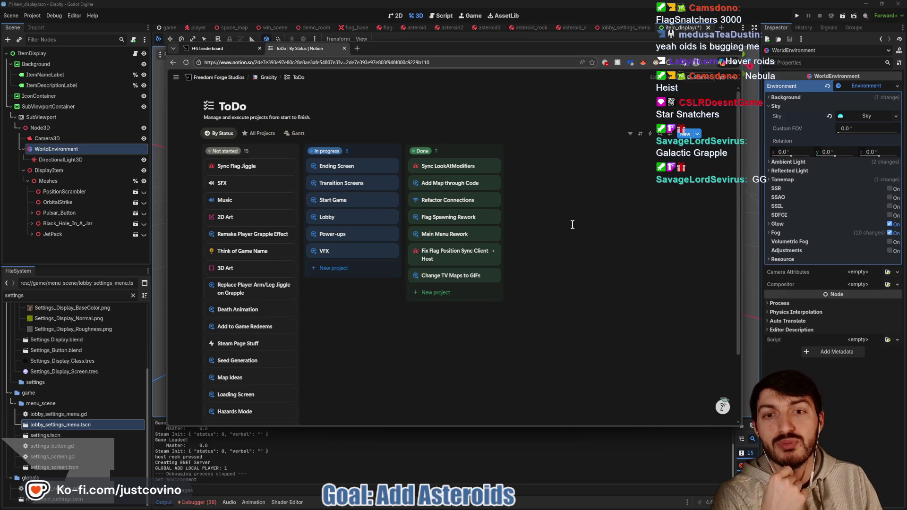
pyautogui.click(248, 251)
pyautogui.scroll(-4, 597, 261)
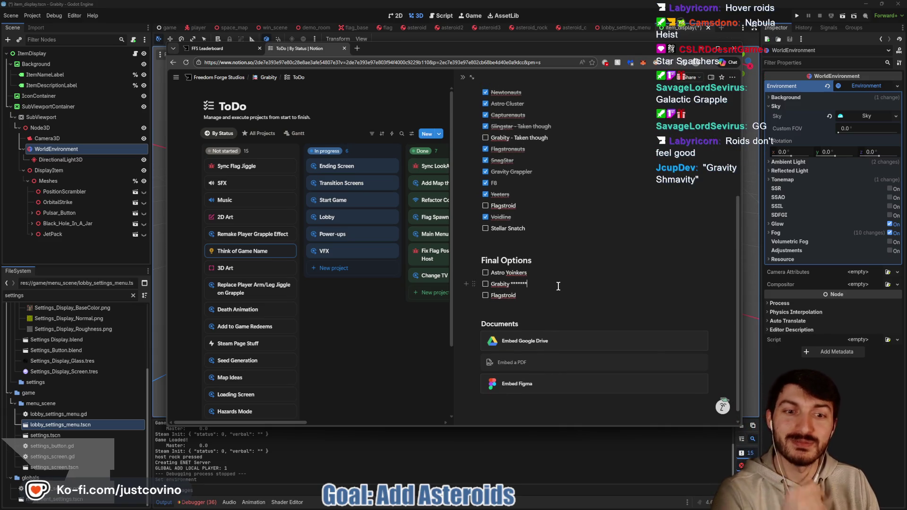
# Add 'Galactic Grapple' and 'Galaxy Grapple' as new lines below Flagstroid in Final Options.
pyautogui.click(555, 295)
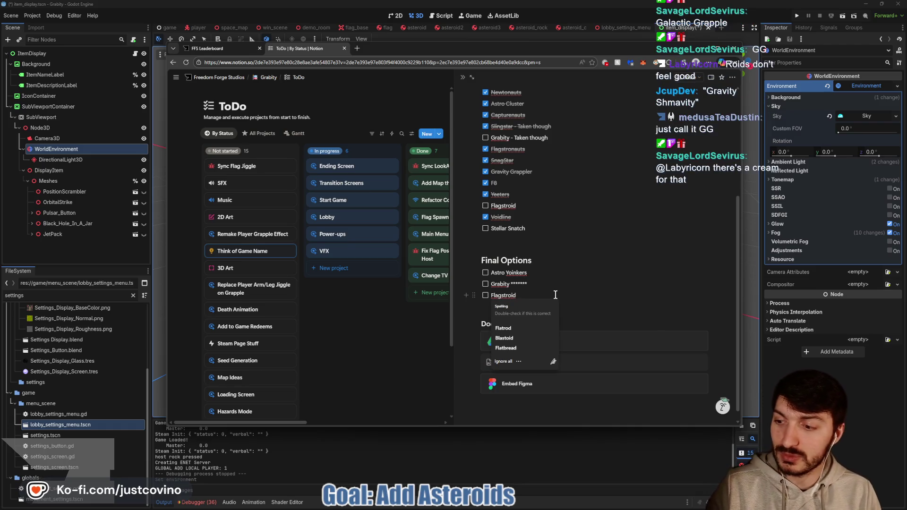
pyautogui.press('Return')
pyautogui.write('Galactic Gra')
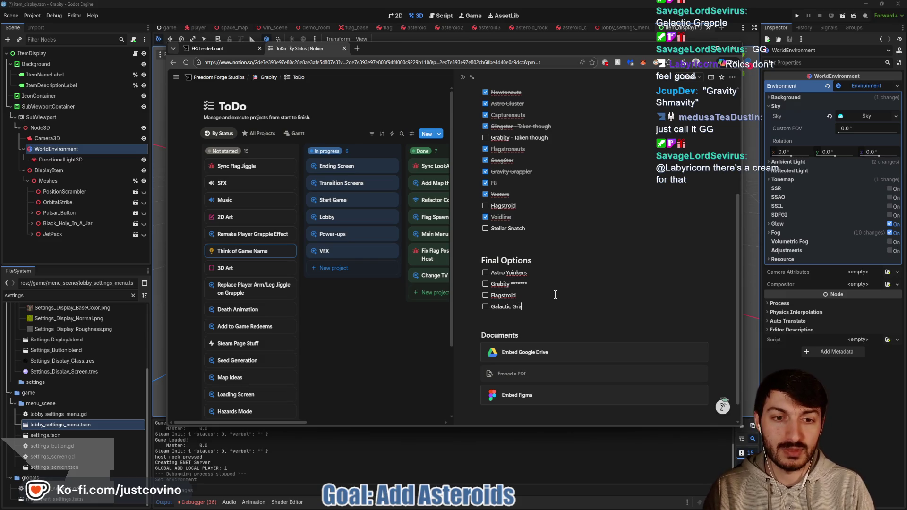
pyautogui.write('pple')
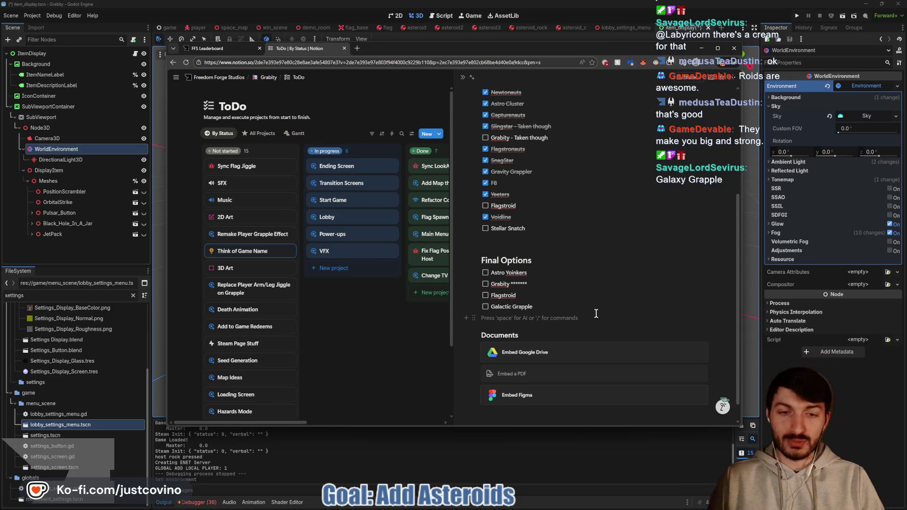
pyautogui.click(573, 310)
pyautogui.press('Return')
pyautogui.write('Galaxy Grapple')
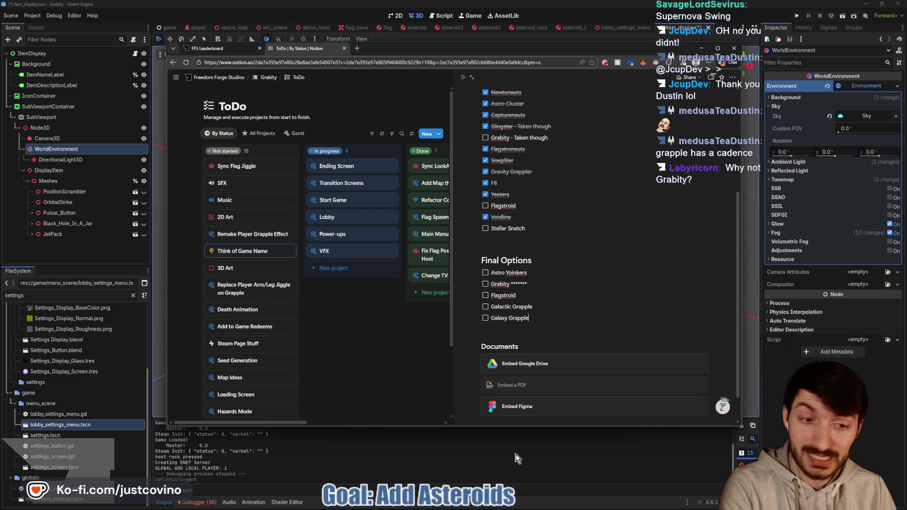
pyautogui.click(516, 505)
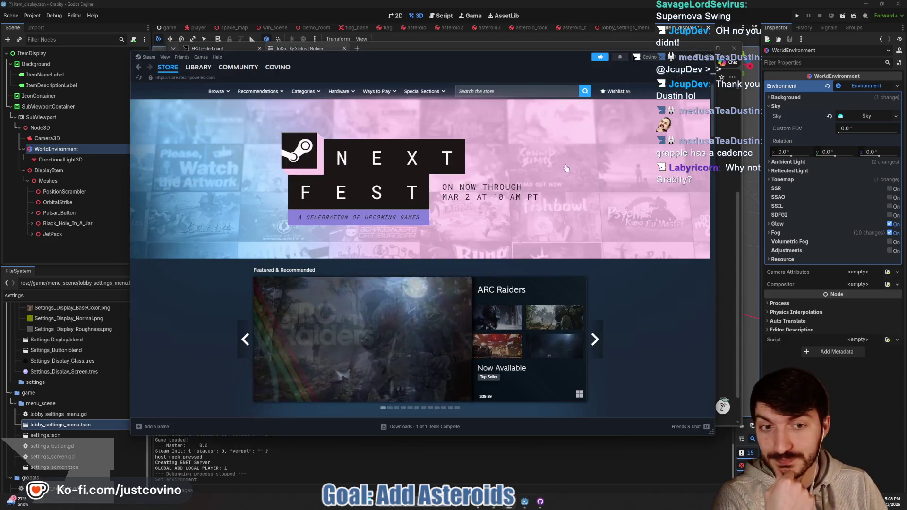
# Search the Steam store for Grabity and look over its store page.
pyautogui.click(484, 92)
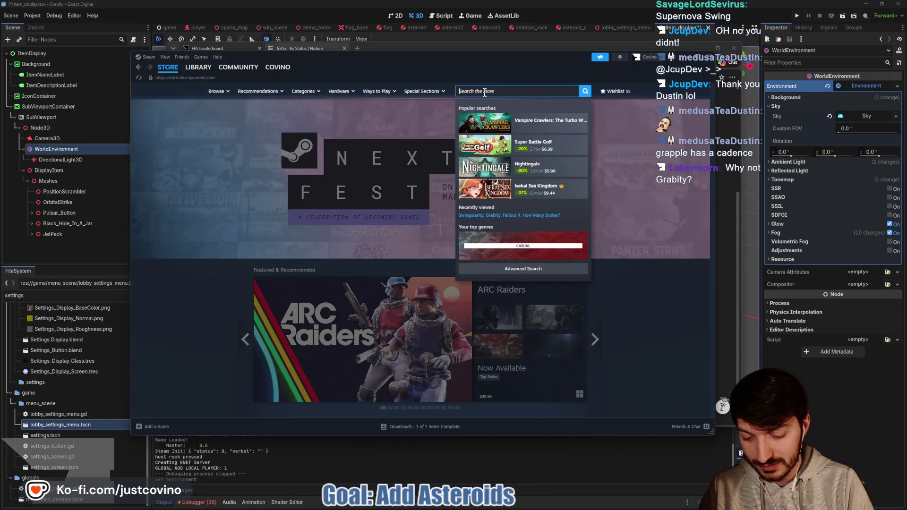
pyautogui.write('grabty')
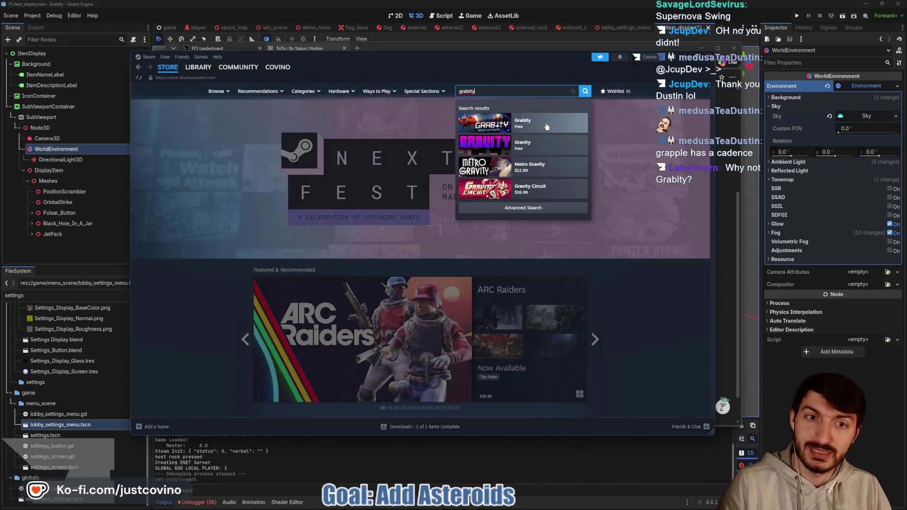
pyautogui.click(546, 126)
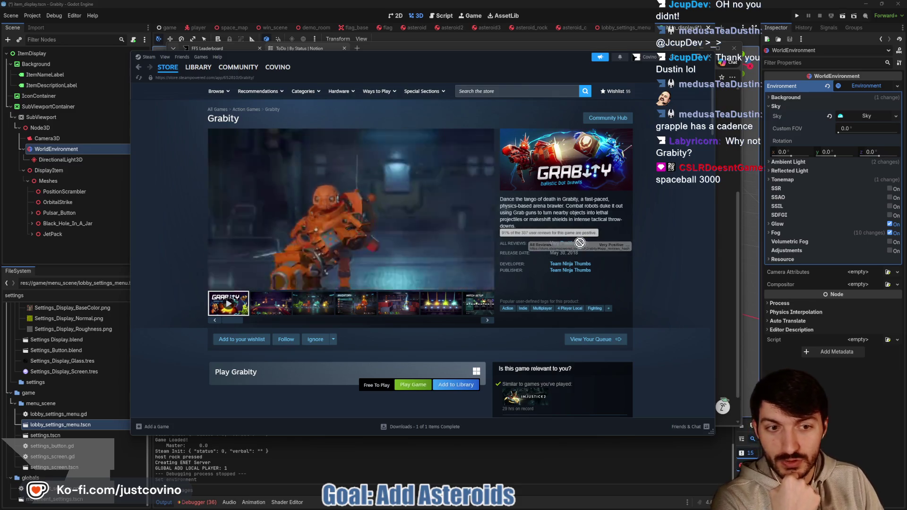
pyautogui.moveTo(617, 244)
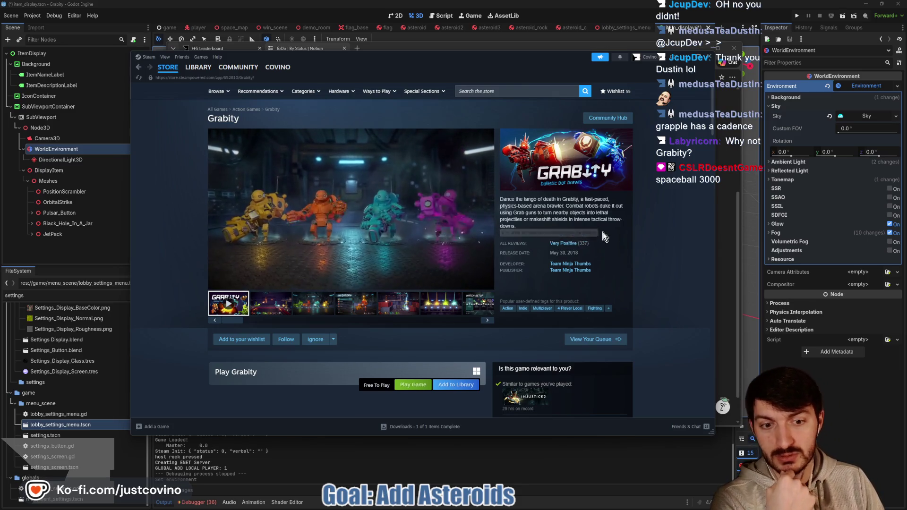
pyautogui.scroll(-3, 603, 232)
pyautogui.scroll(3, 671, 211)
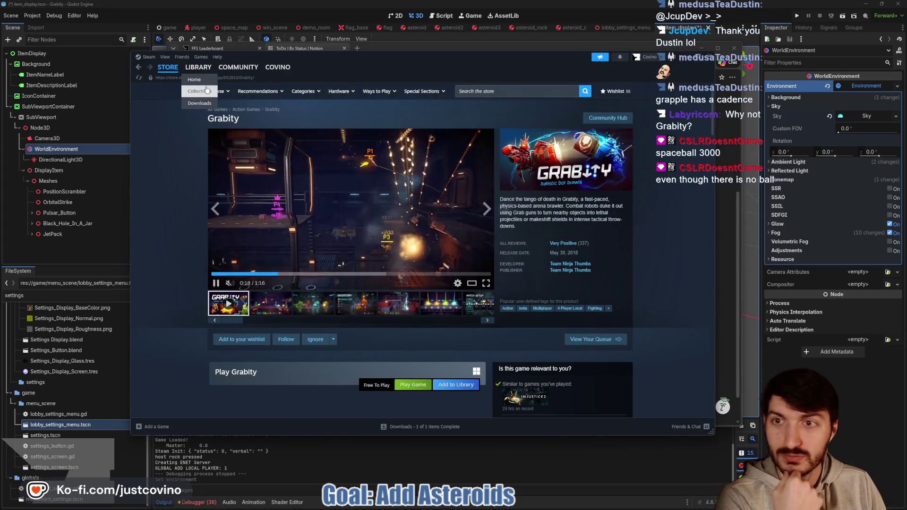
# Return to the Steam store front, switch back to the Notion ToDo page, and dismiss the spelling suggestion.
pyautogui.click(168, 72)
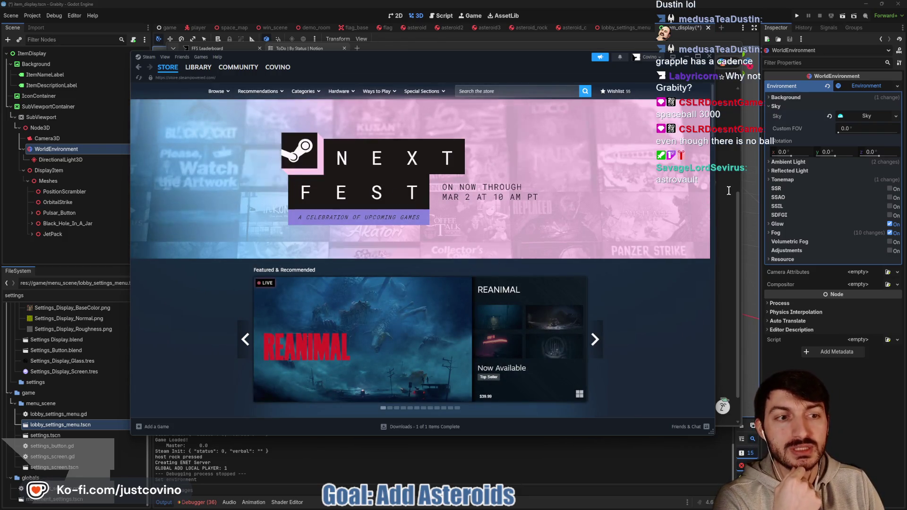
pyautogui.hotkey('alt', 'Tab')
pyautogui.click(581, 307)
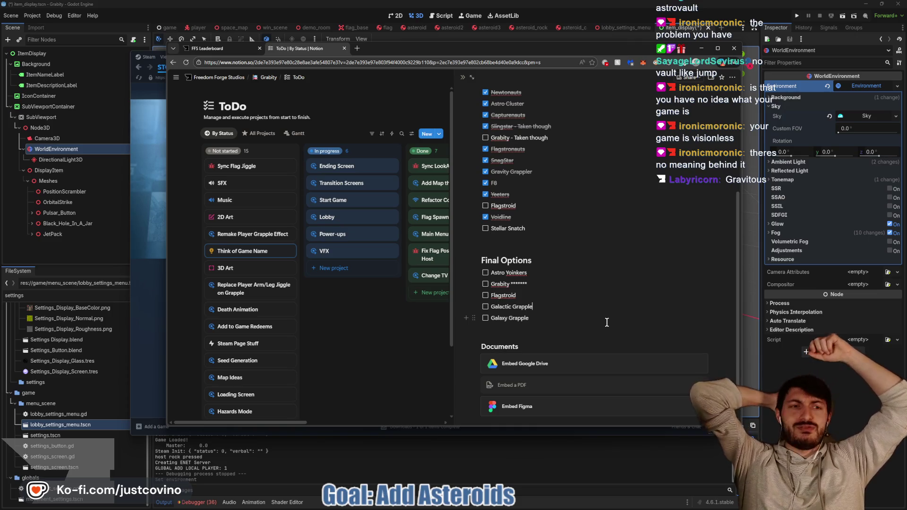
# Minimize Notion, open the space_map scene, and fly the viewport camera around the nebula map.
pyautogui.click(323, 39)
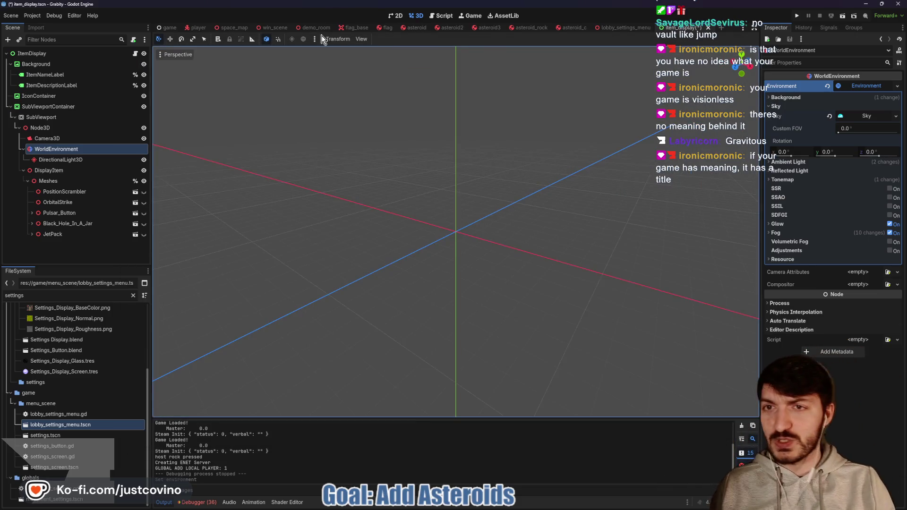
pyautogui.click(241, 27)
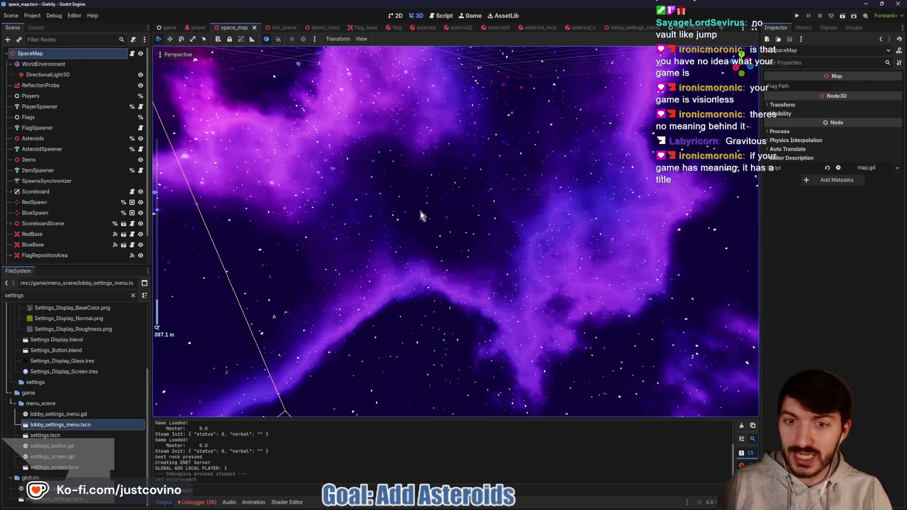
pyautogui.scroll(5, 420, 212)
pyautogui.press('w')
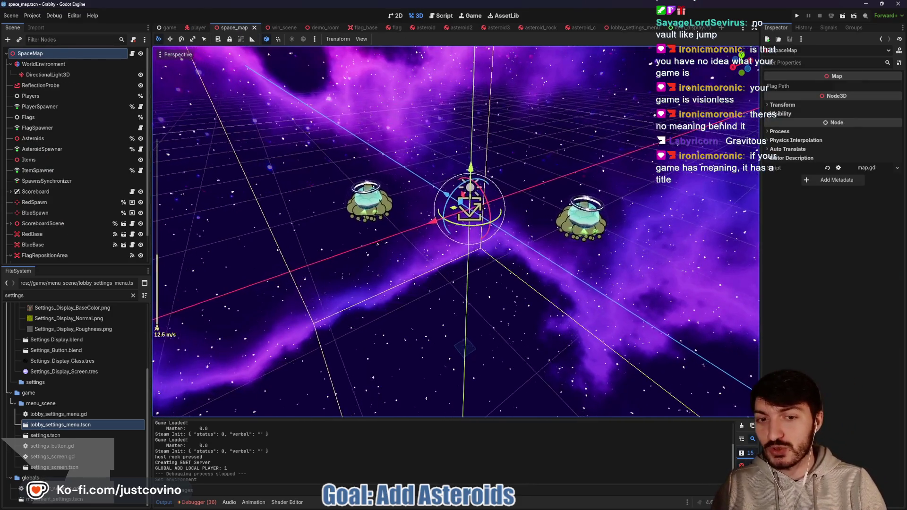
pyautogui.press('e')
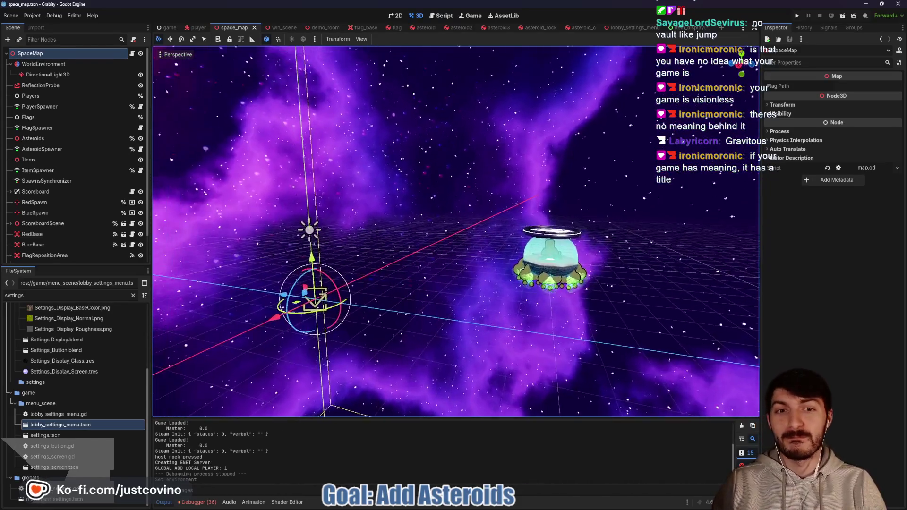
pyautogui.moveTo(500, 201); pyautogui.dragTo(458, 199)
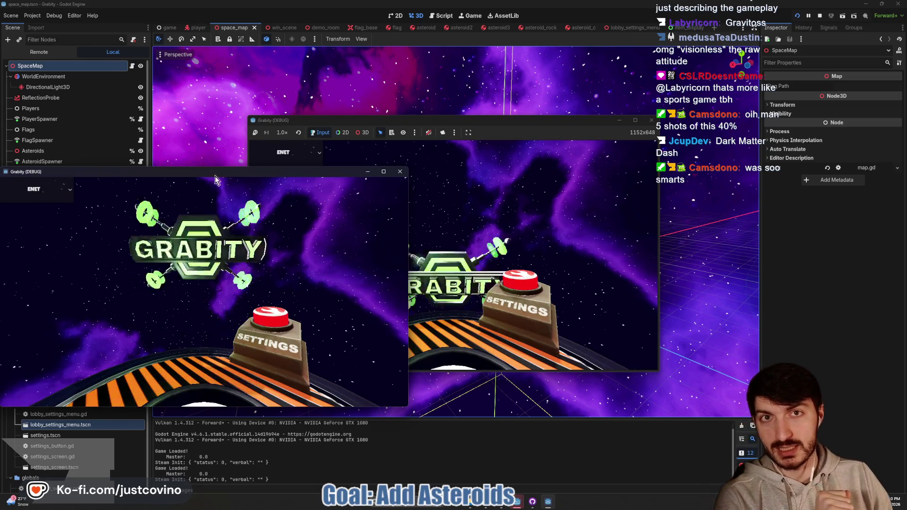
# Place the two Grabity debug windows side by side.
pyautogui.moveTo(197, 172)
pyautogui.mouseDown()
pyautogui.moveTo(543, 123)
pyautogui.moveTo(301, 120)
pyautogui.mouseUp()
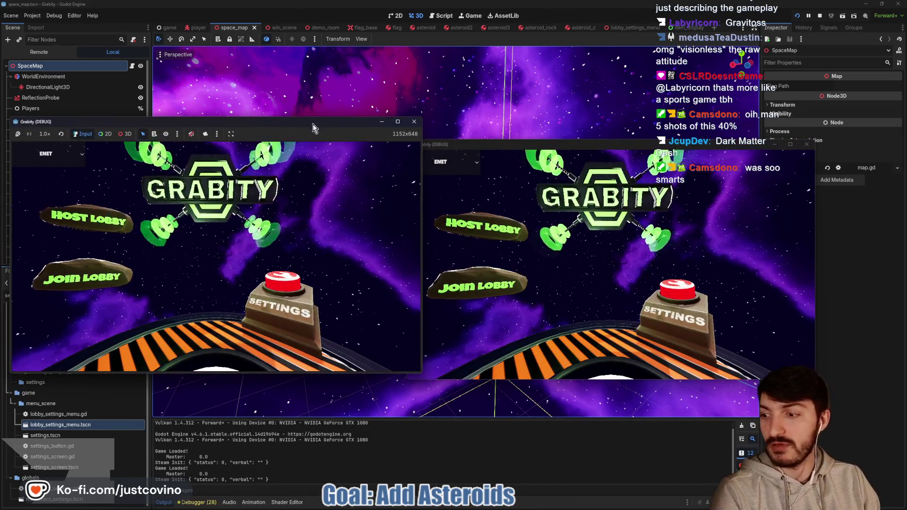
pyautogui.click(560, 137)
pyautogui.moveTo(560, 137); pyautogui.dragTo(572, 134)
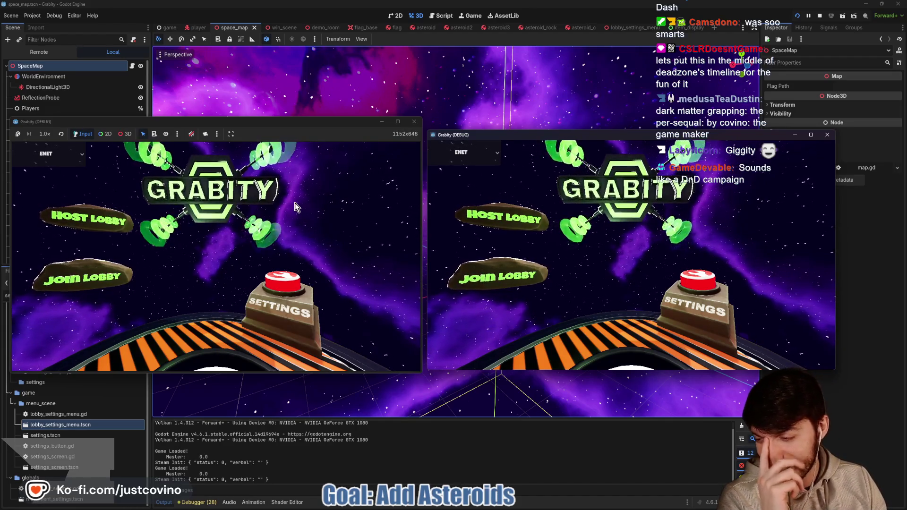
# Host a public lobby on the left, join it from the right, ready both players and start.
pyautogui.click(49, 205)
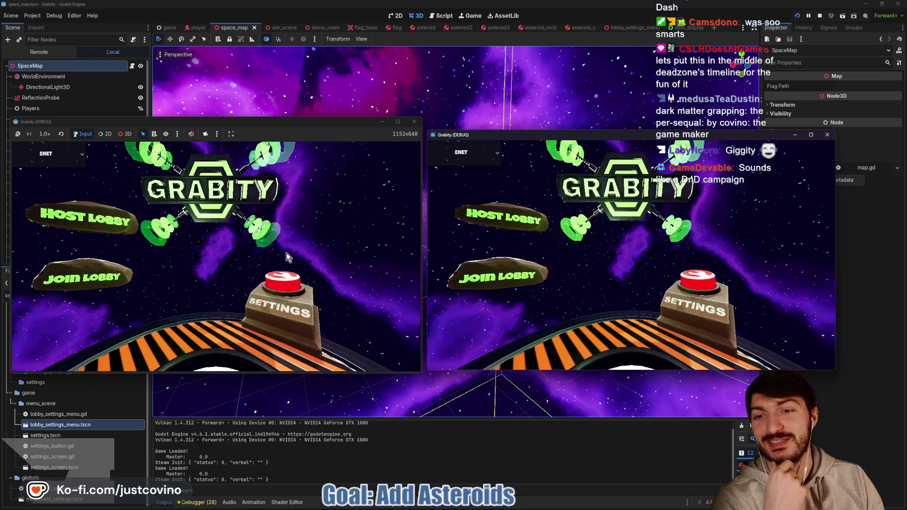
pyautogui.click(216, 267)
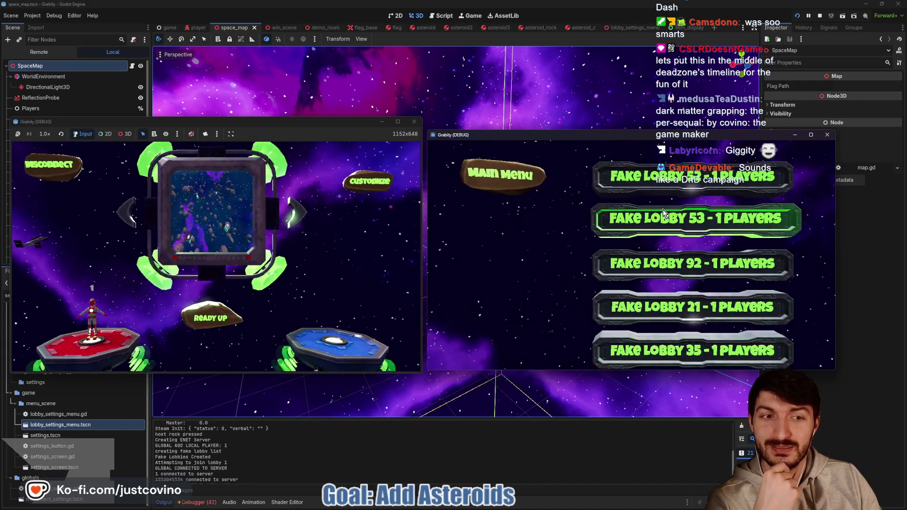
pyautogui.click(608, 222)
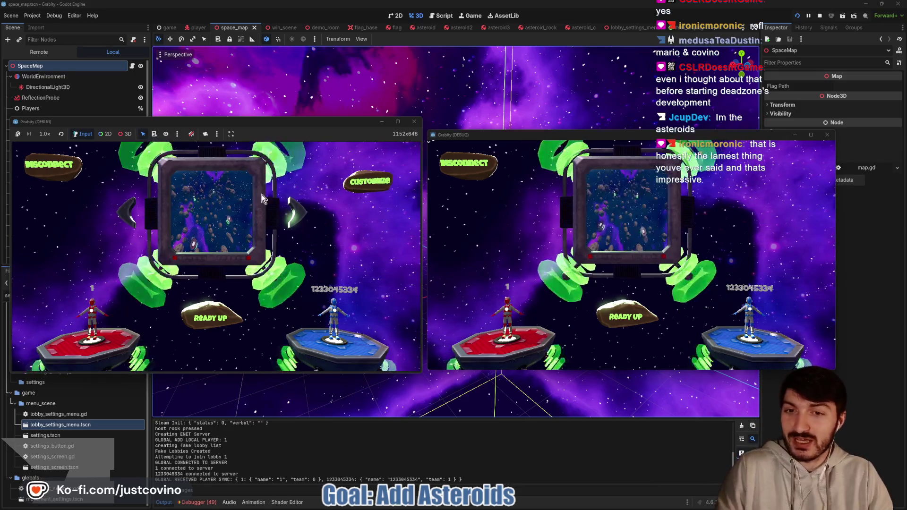
pyautogui.click(631, 316)
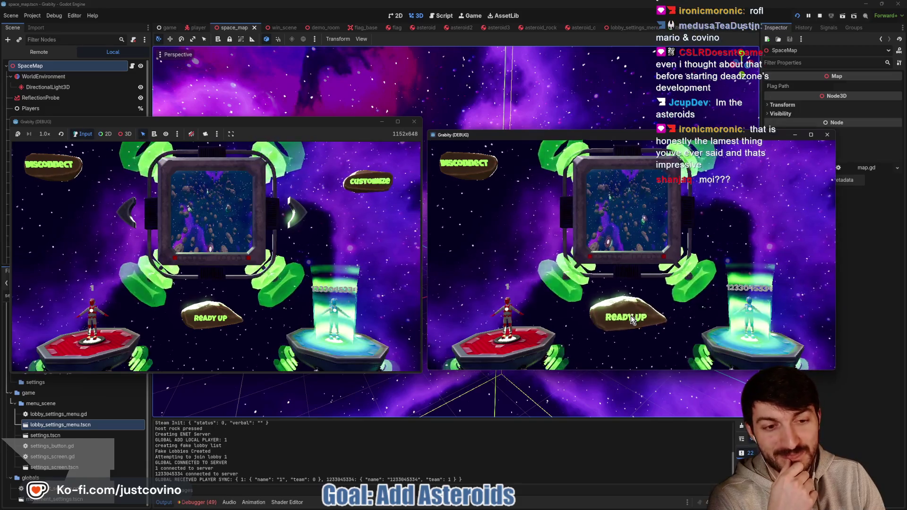
pyautogui.click(217, 314)
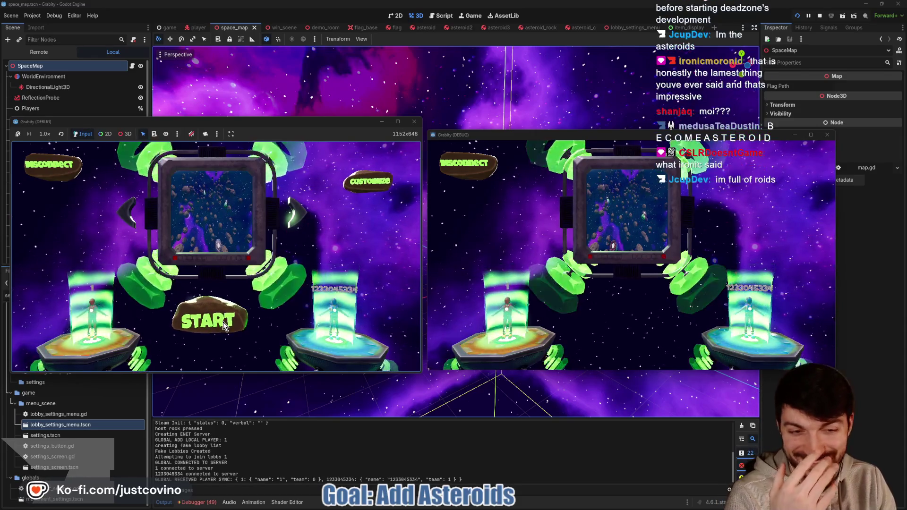
pyautogui.click(223, 322)
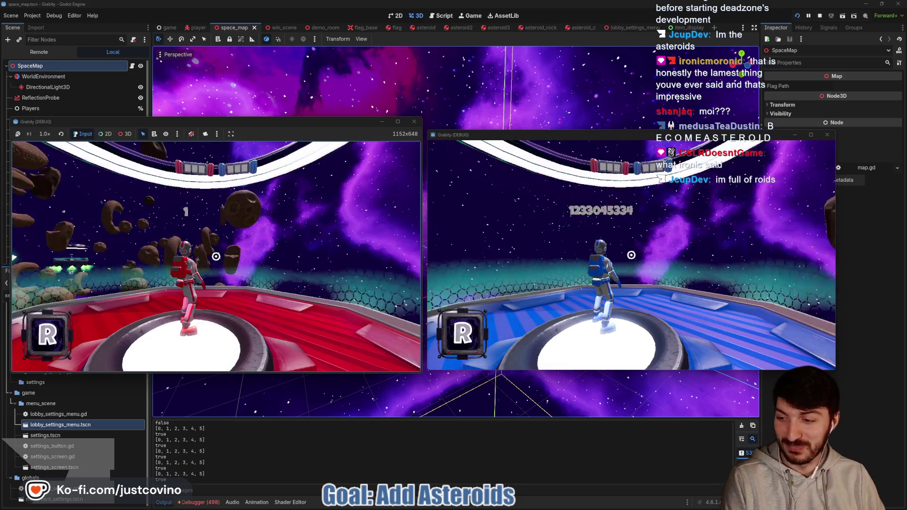
# Walk the red player to the platform edge and jump off toward the asteroids.
pyautogui.press('super')
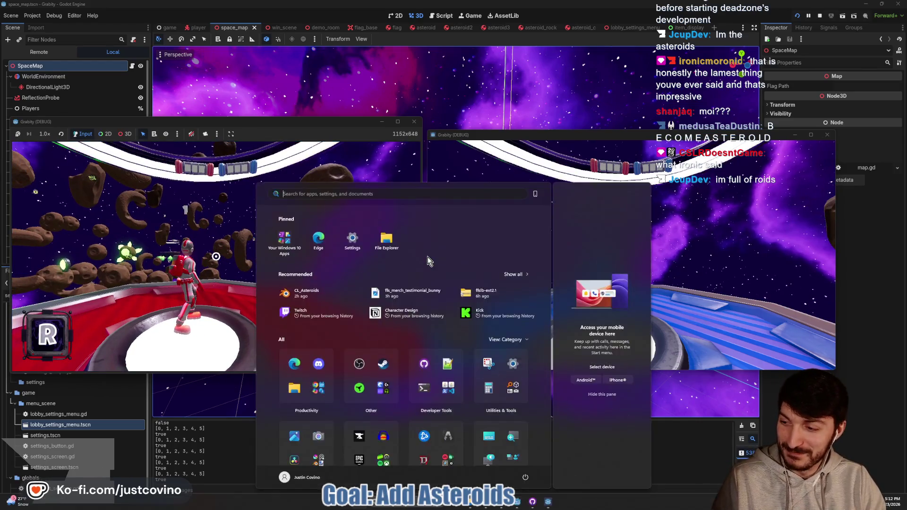
pyautogui.press('super')
pyautogui.press('w')
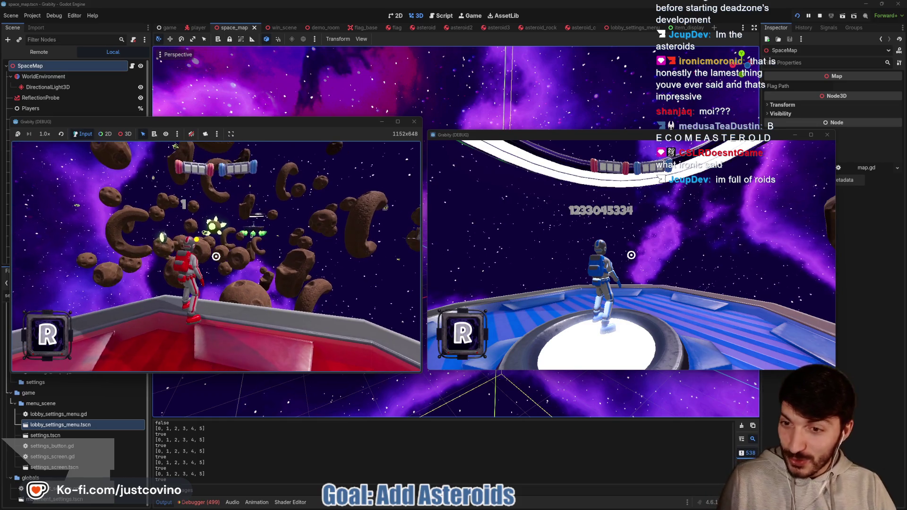
pyautogui.moveTo(222, 194); pyautogui.dragTo(177, 218)
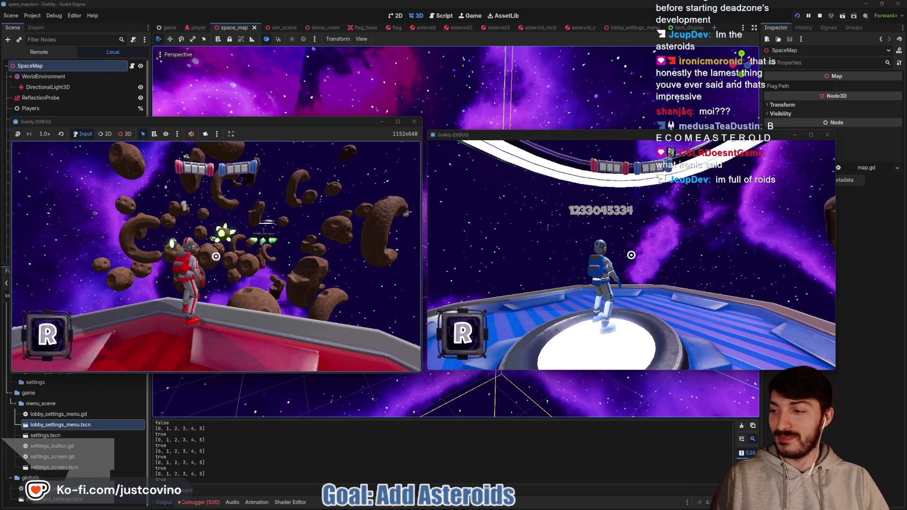
pyautogui.press('space')
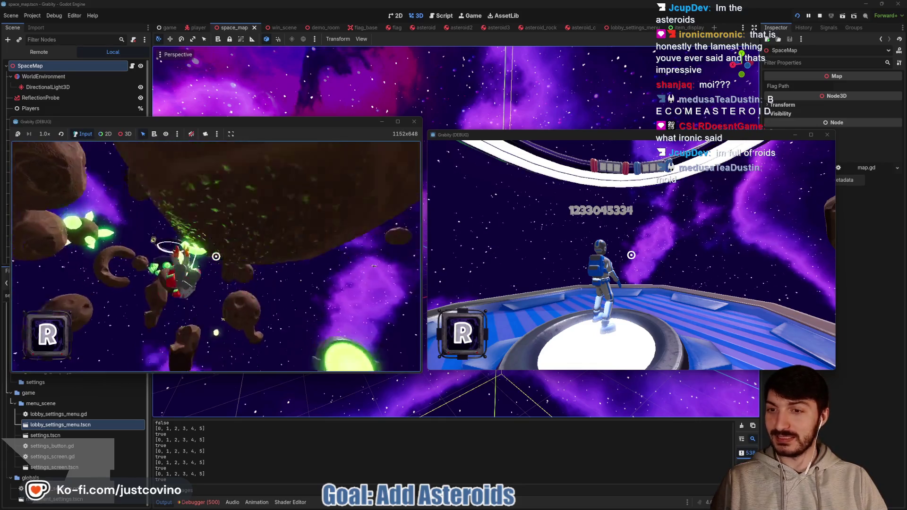
# Fire the grapple at the large asteroid and the asteroid ring.
pyautogui.click(216, 257)
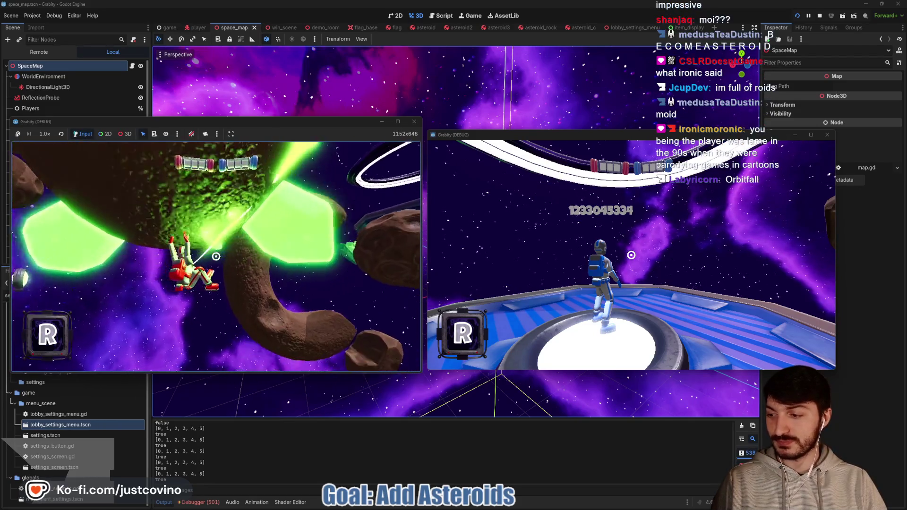
pyautogui.click(216, 256)
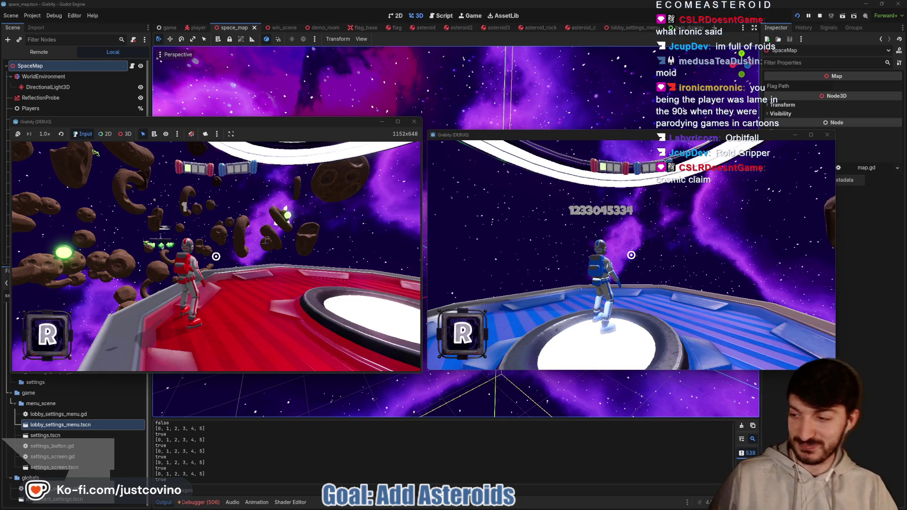
pyautogui.click(288, 215)
# Grapple three more times between asteroids, then stop the running game with F8.
pyautogui.moveTo(288, 215)
pyautogui.mouseDown()
pyautogui.moveTo(155, 176)
pyautogui.moveTo(132, 188)
pyautogui.moveTo(100, 235)
pyautogui.mouseUp()
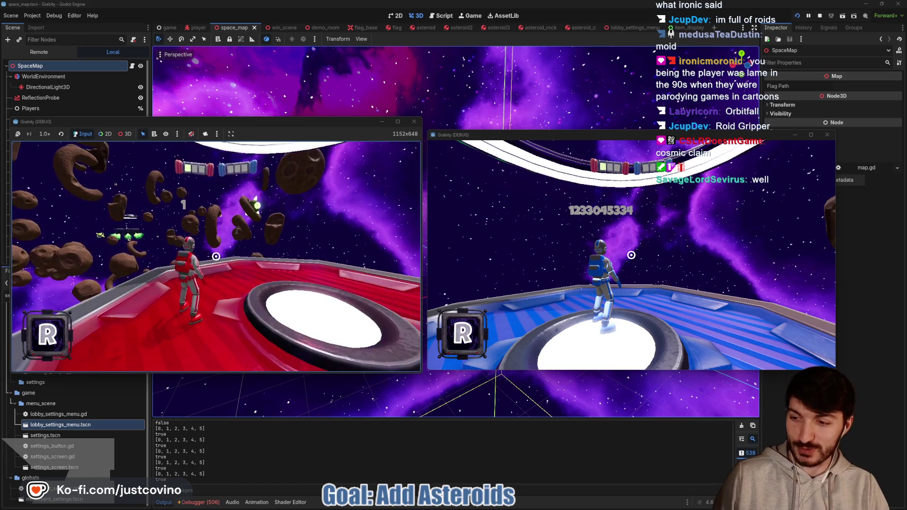
pyautogui.click(216, 257)
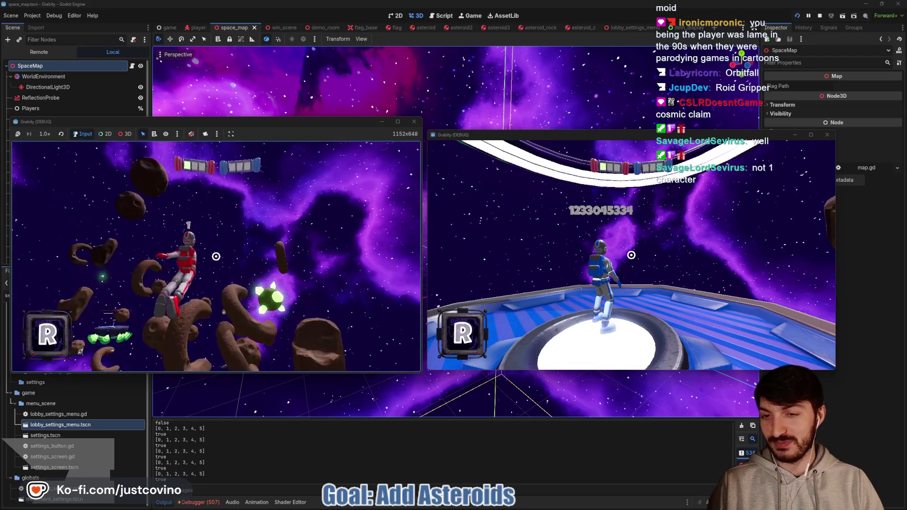
pyautogui.click(216, 257)
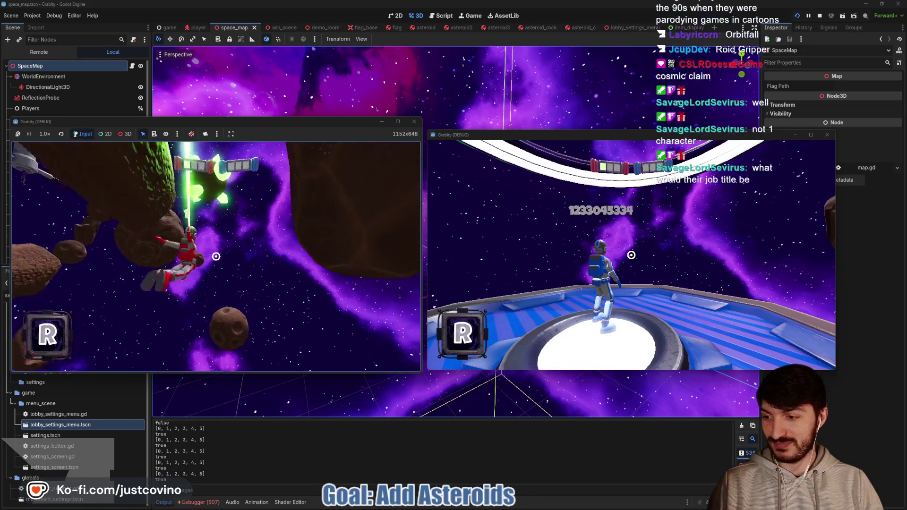
pyautogui.click(216, 256)
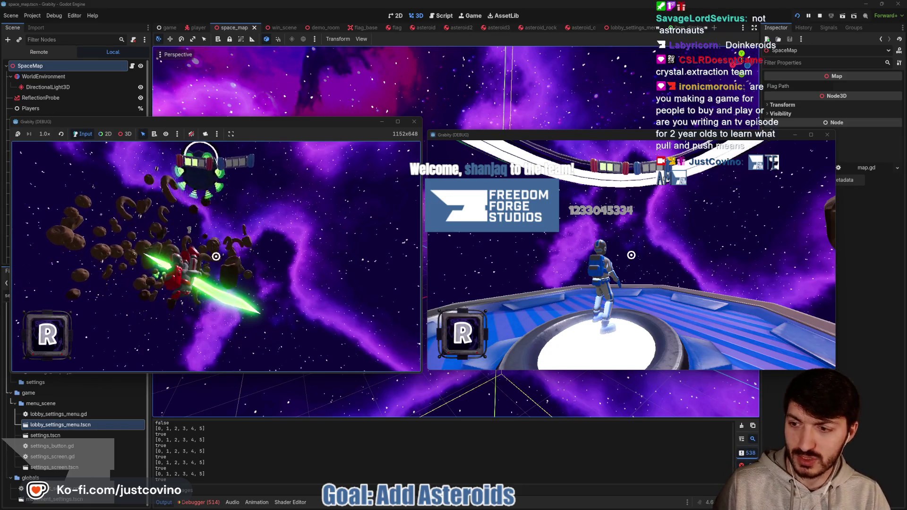
pyautogui.press('F8')
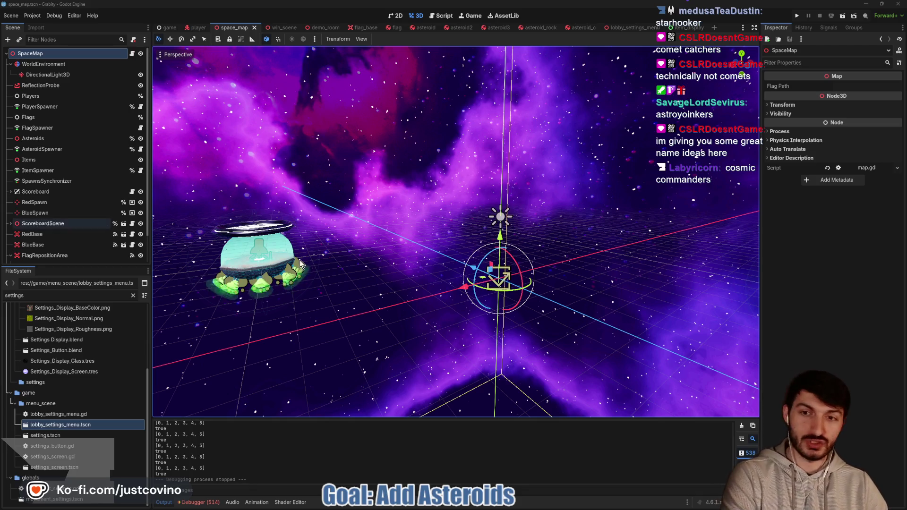
# Add an empty to-do below Galactic Grapple in the Notion Final Options list.
pyautogui.click(499, 505)
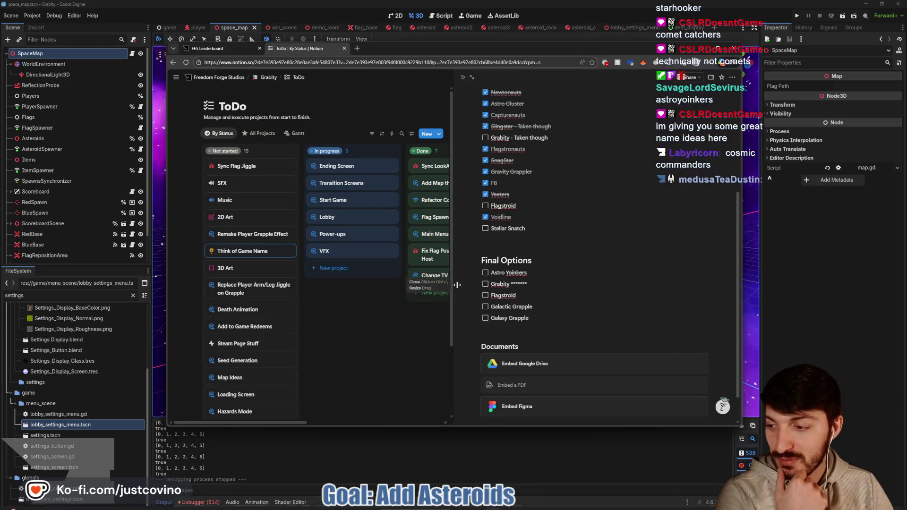
pyautogui.click(544, 314)
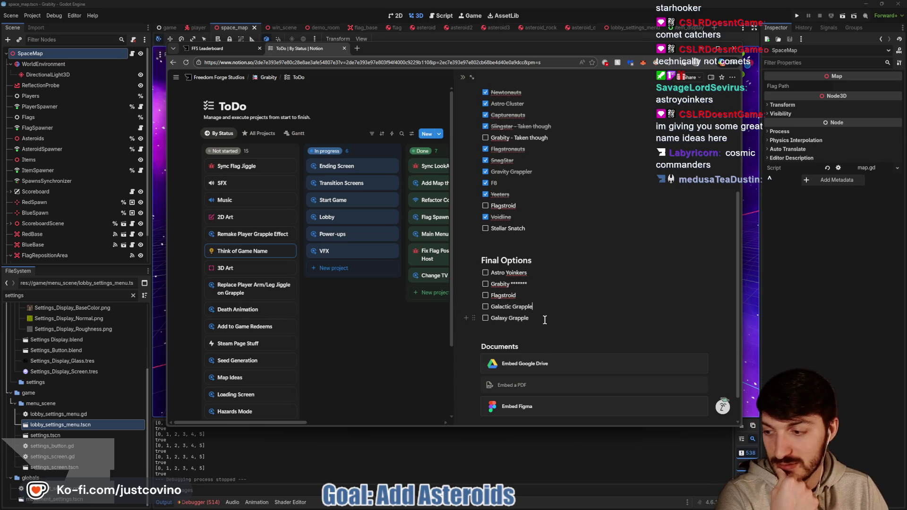
pyautogui.press('Return')
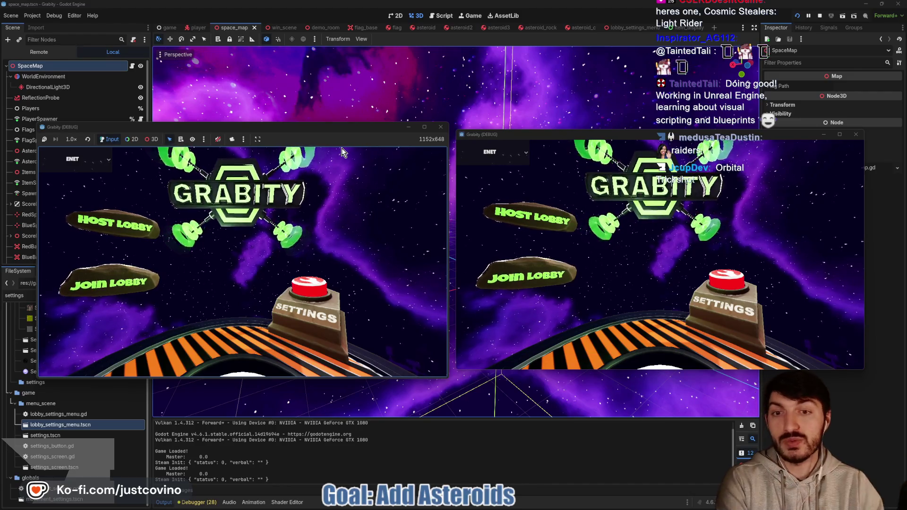
# Host a public lobby in the left window, join it from the right, ready up and start.
pyautogui.click(115, 223)
pyautogui.click(250, 231)
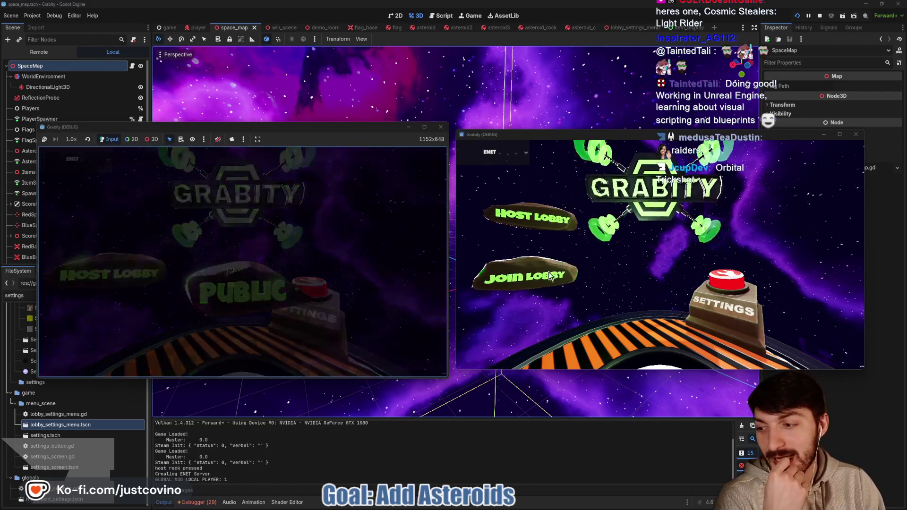
pyautogui.click(522, 276)
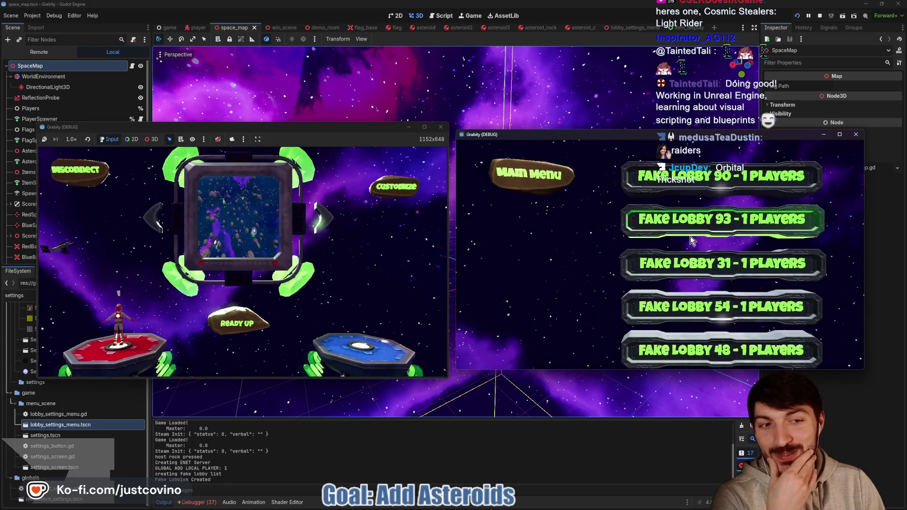
pyautogui.click(629, 263)
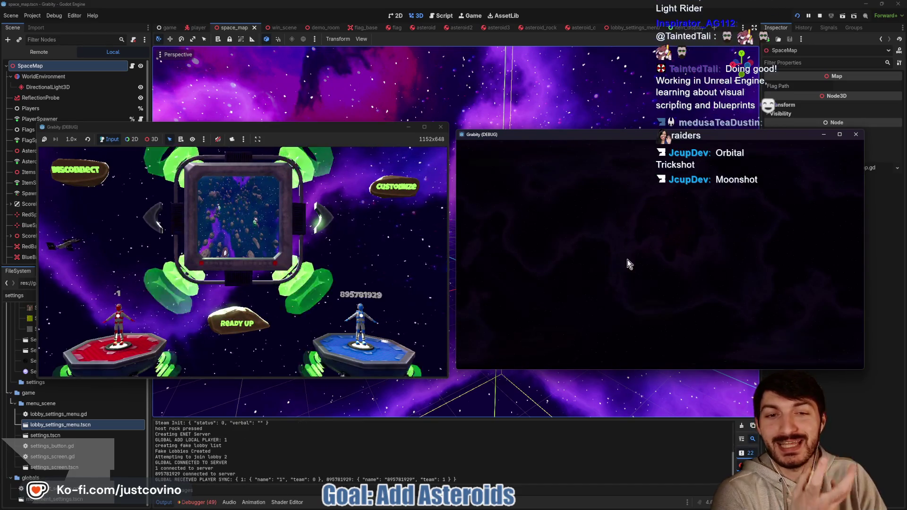
pyautogui.click(242, 318)
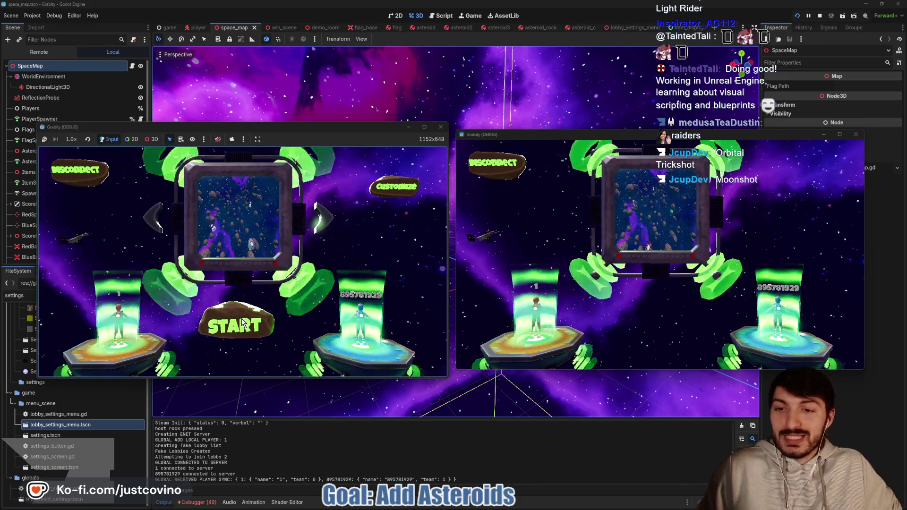
pyautogui.click(243, 324)
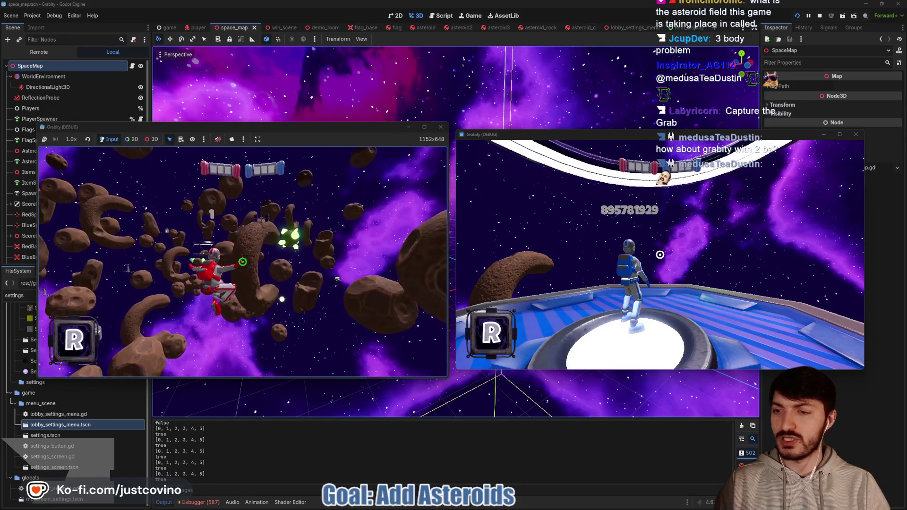
# Swing through the asteroid field on a dozen successive grapples as the red player.
pyautogui.press('super')
pyautogui.press('super')
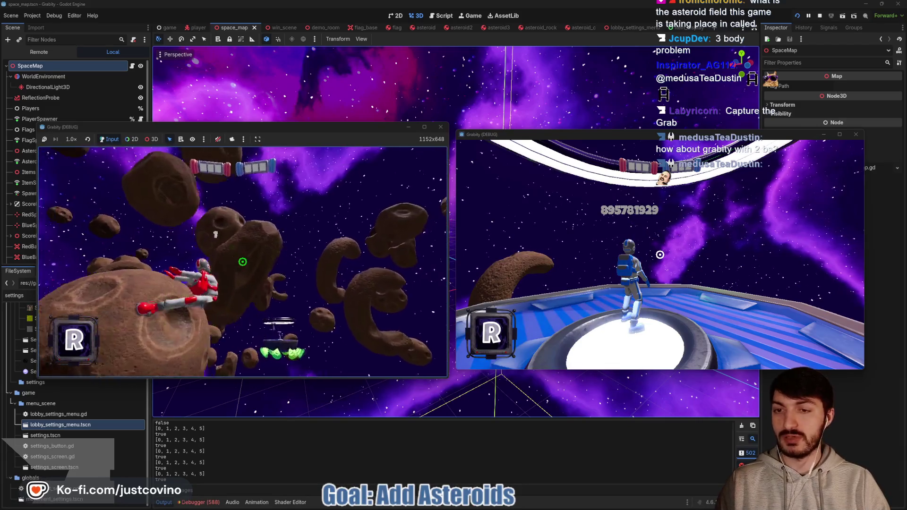
pyautogui.click(243, 262)
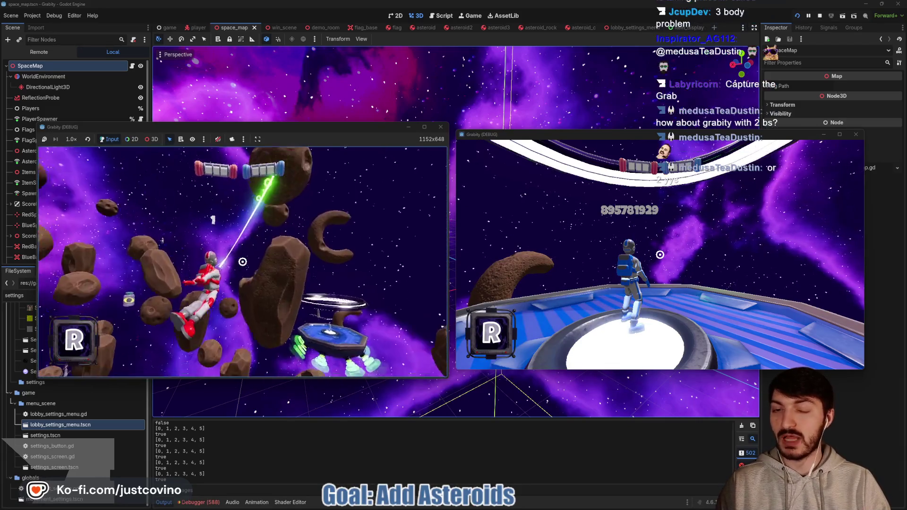
pyautogui.click(242, 262)
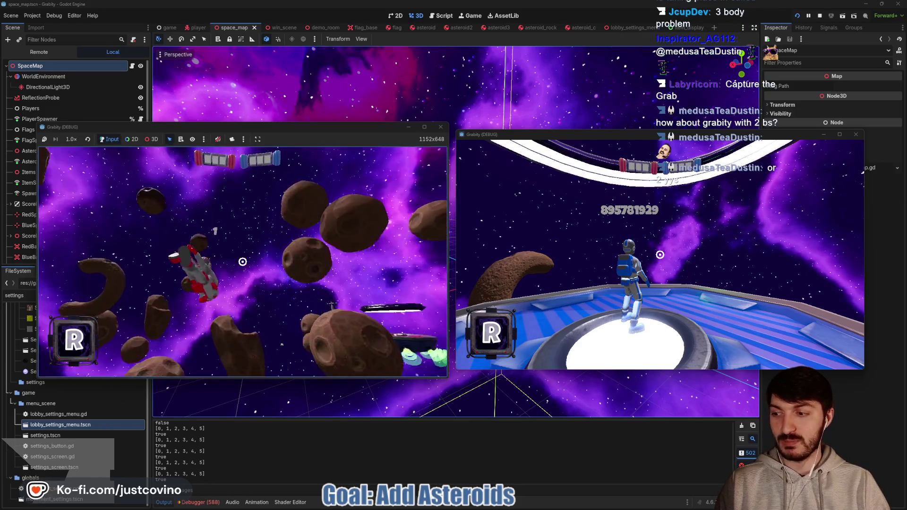
pyautogui.click(242, 262)
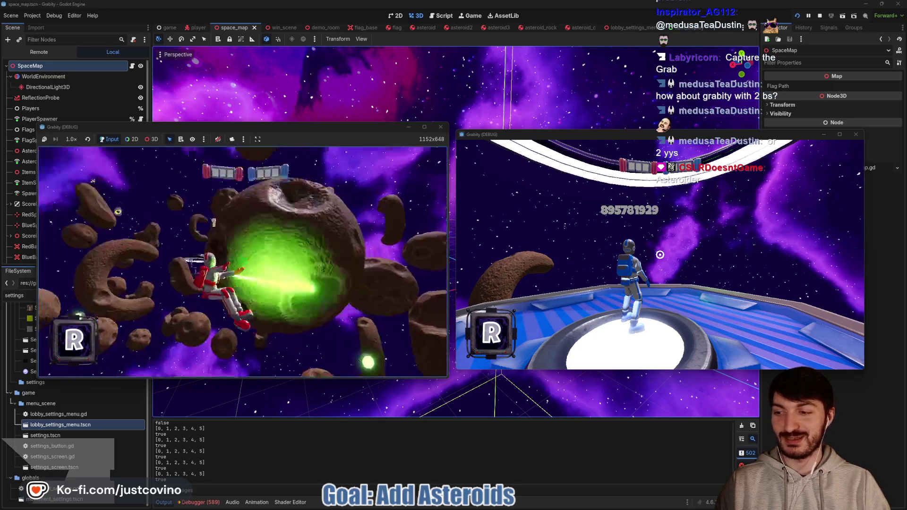
pyautogui.click(243, 262)
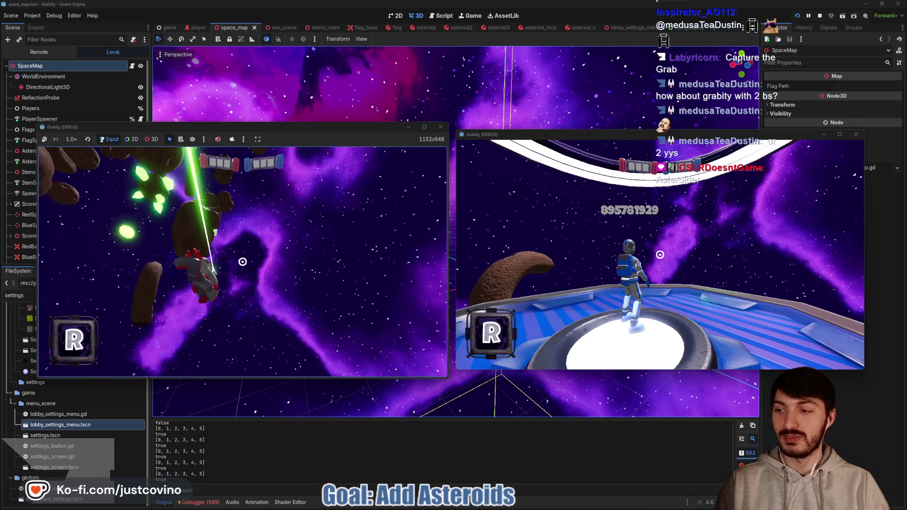
pyautogui.click(243, 262)
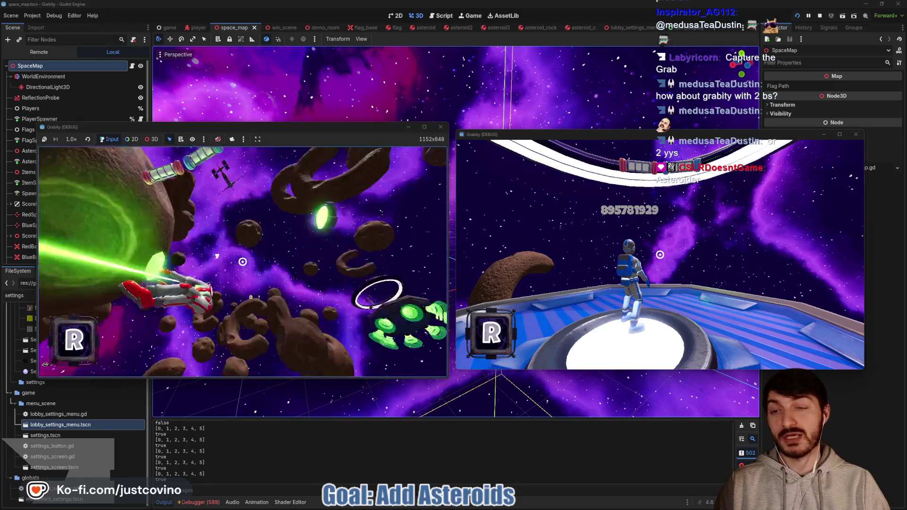
pyautogui.click(242, 262)
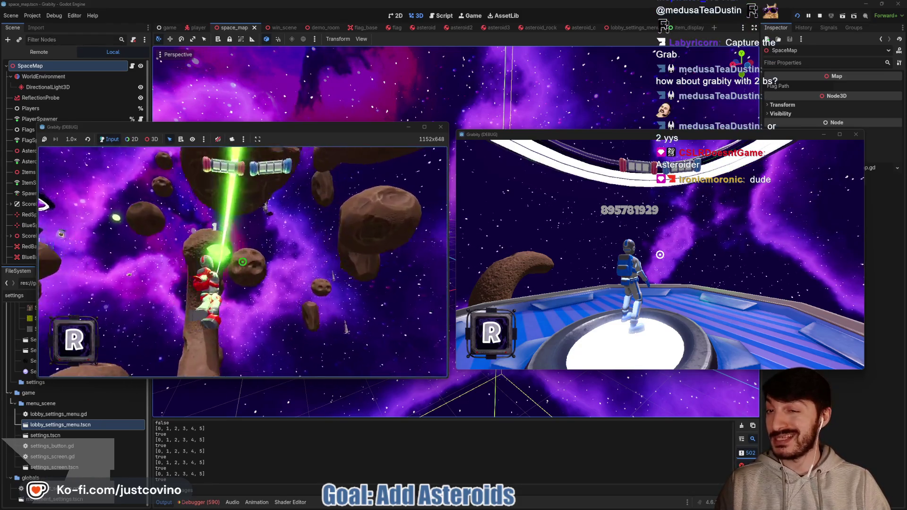
pyautogui.click(242, 262)
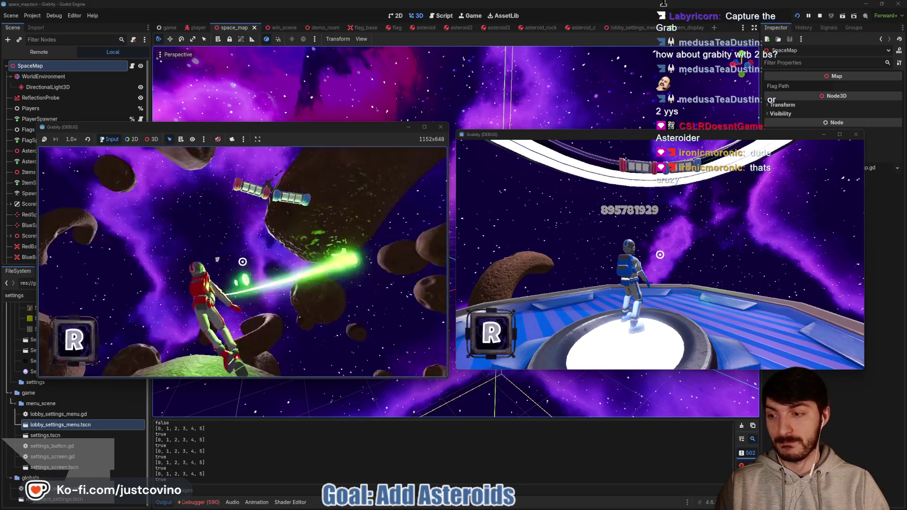
pyautogui.click(243, 261)
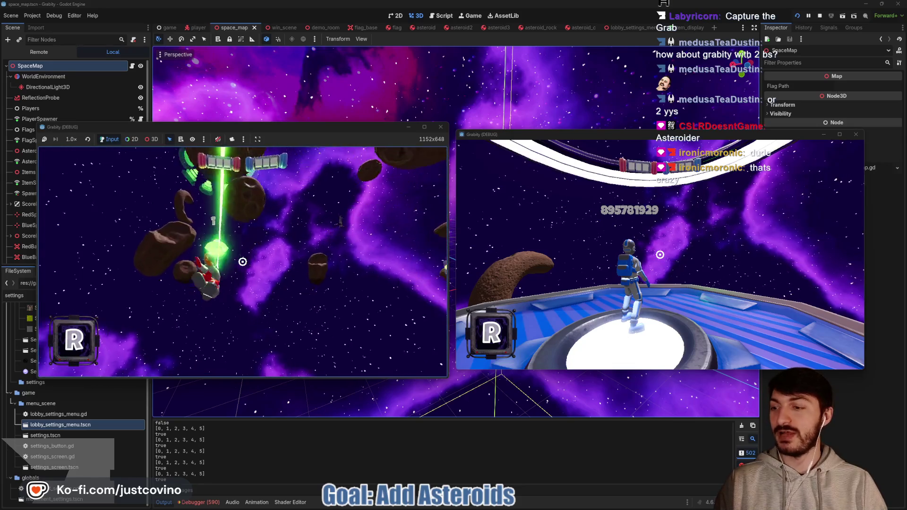
pyautogui.click(243, 262)
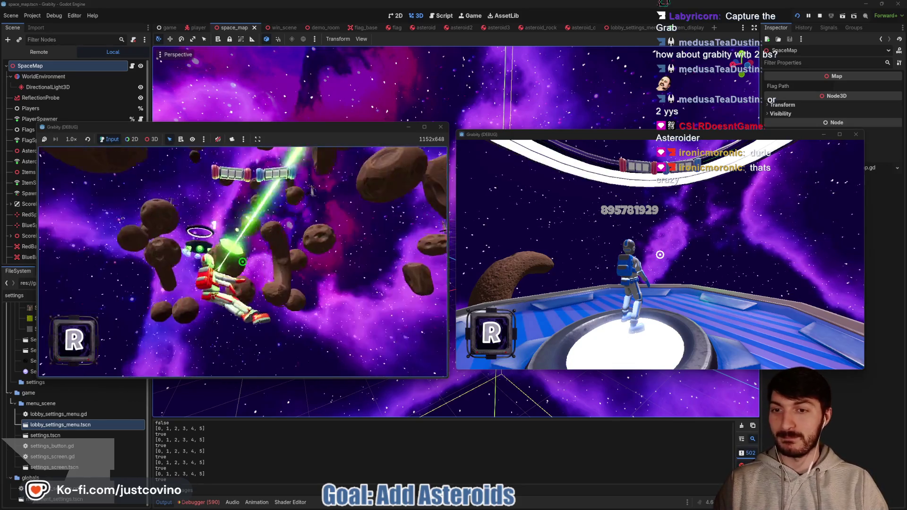
pyautogui.click(242, 262)
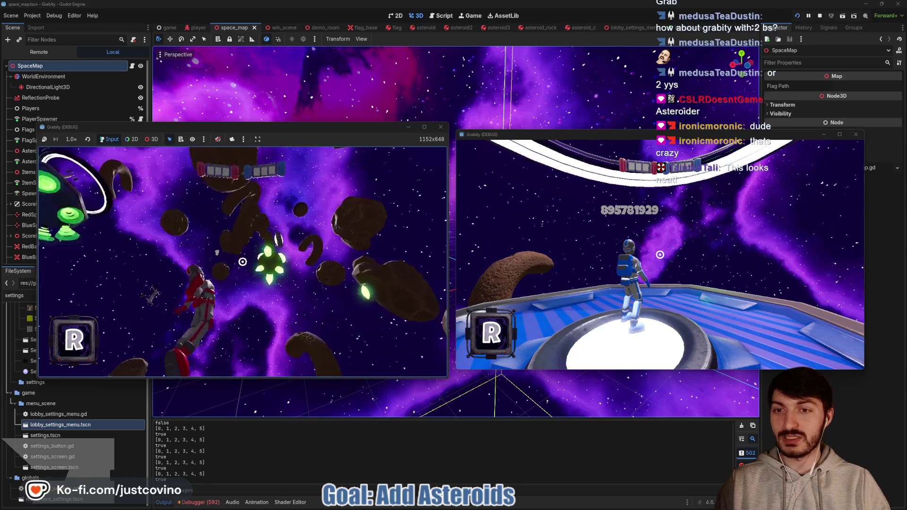
pyautogui.click(242, 262)
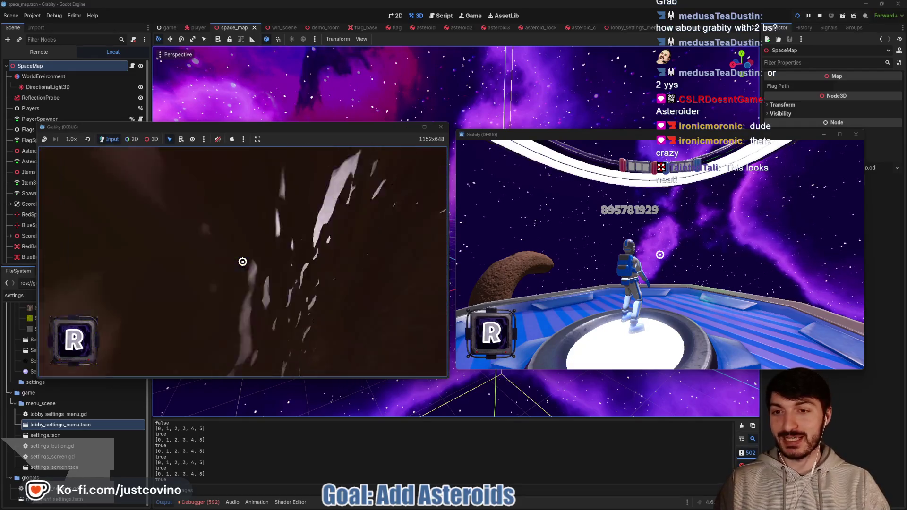
pyautogui.click(243, 262)
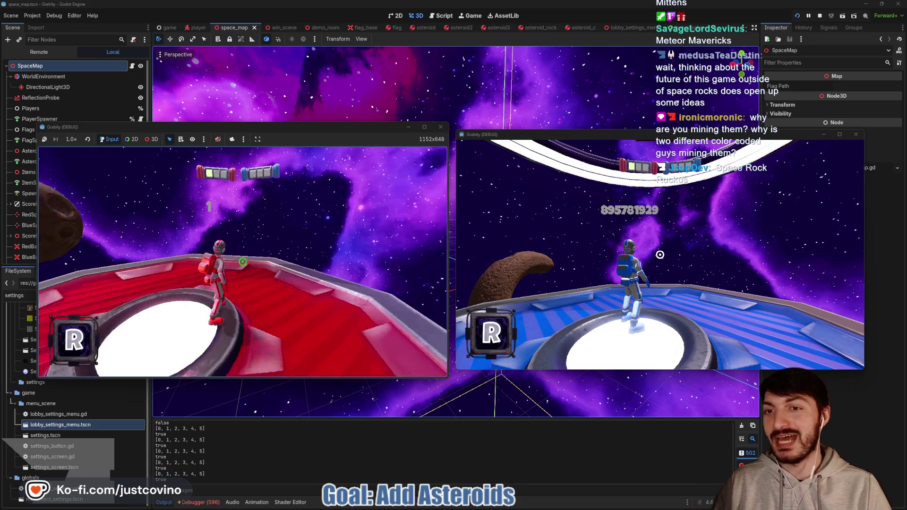
pyautogui.moveTo(288, 156)
pyautogui.mouseDown()
pyautogui.moveTo(178, 183)
pyautogui.moveTo(327, 161)
pyautogui.moveTo(243, 154)
pyautogui.mouseUp()
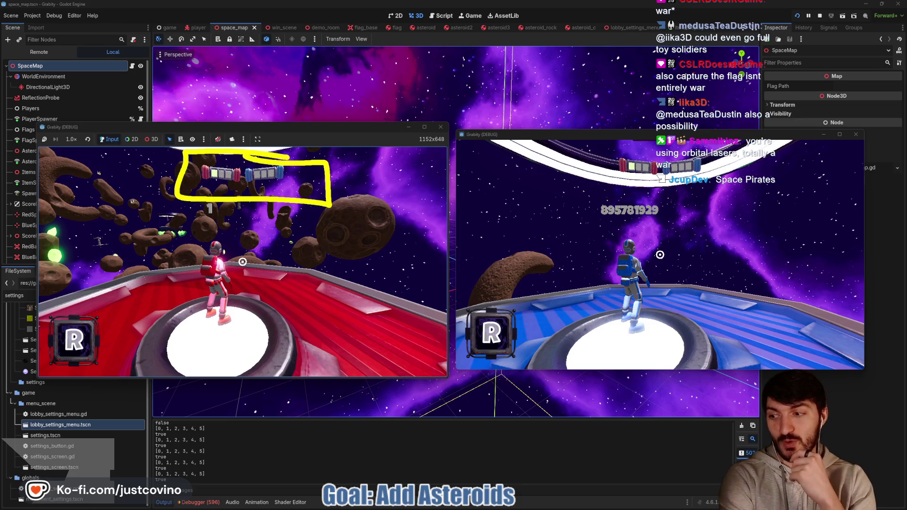
# Give the red player the orbital strike via the 'cheat_item' console command and call it down.
pyautogui.press('w')
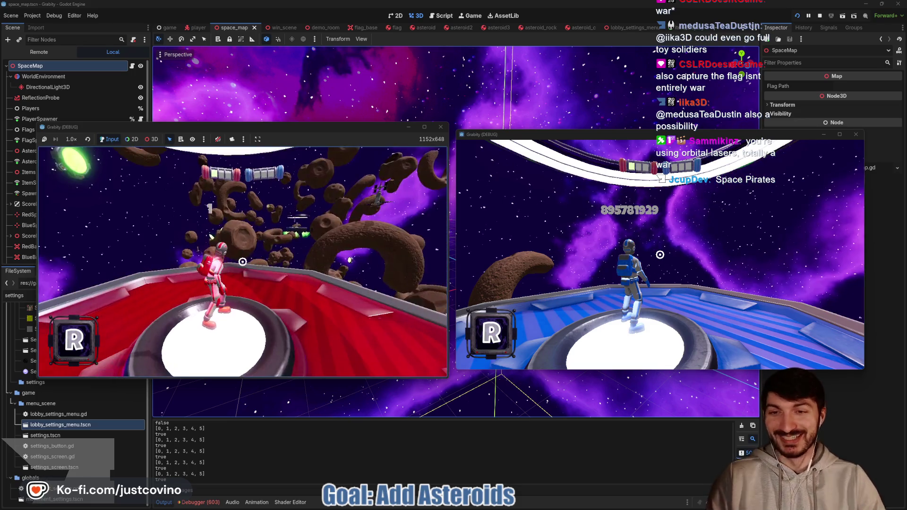
pyautogui.press('w')
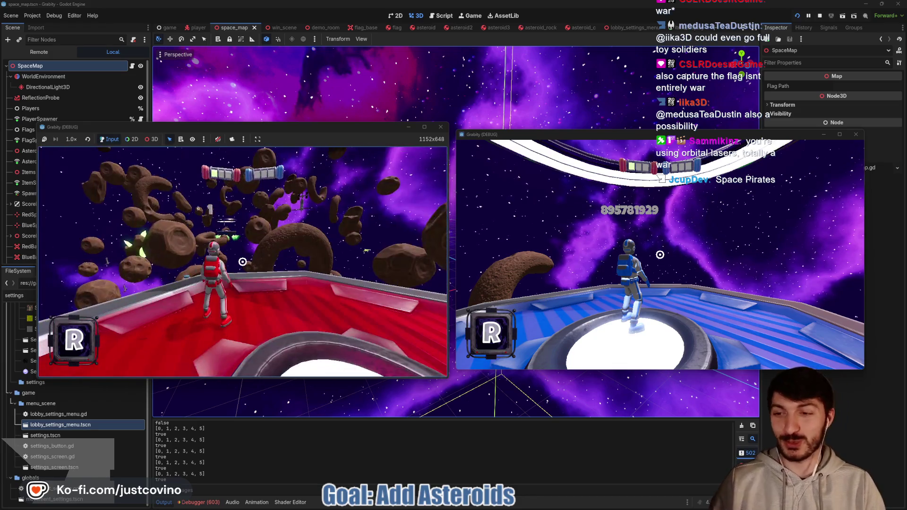
pyautogui.press('`')
pyautogui.write('cheat_item orbita')
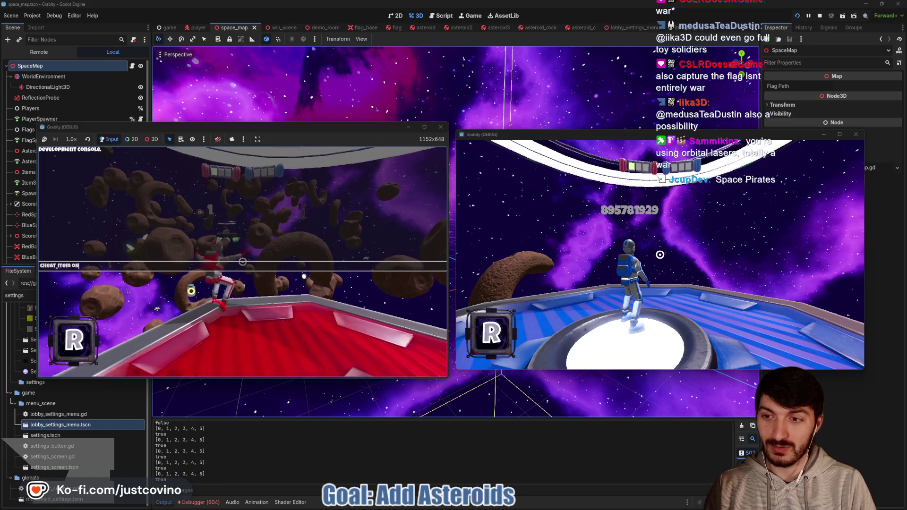
pyautogui.write('trik')
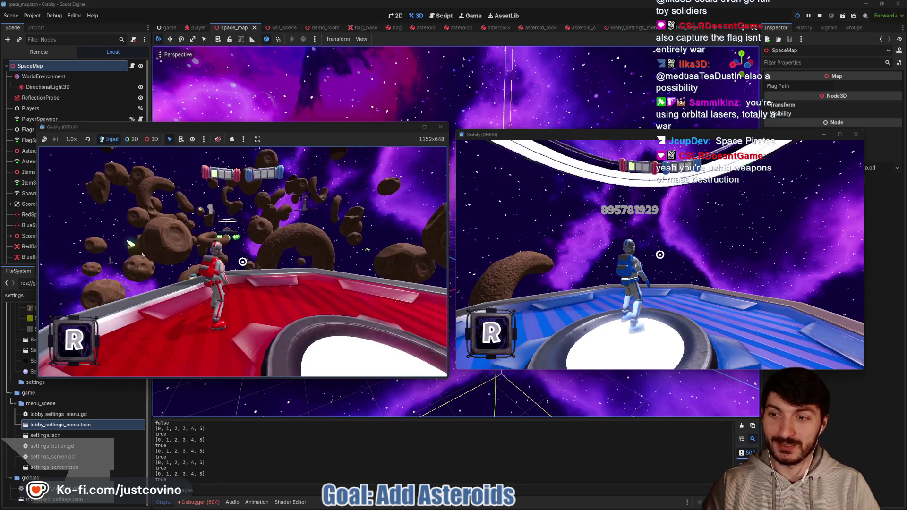
pyautogui.write('d')
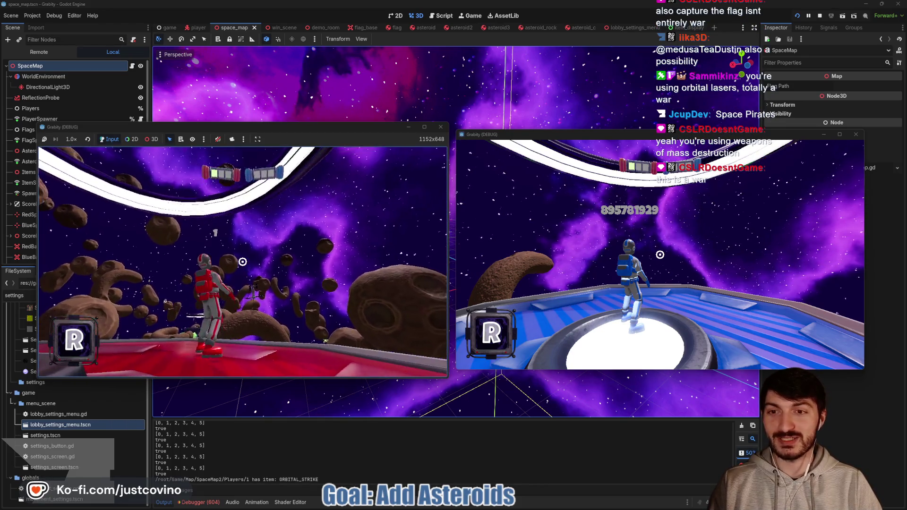
pyautogui.click(243, 262)
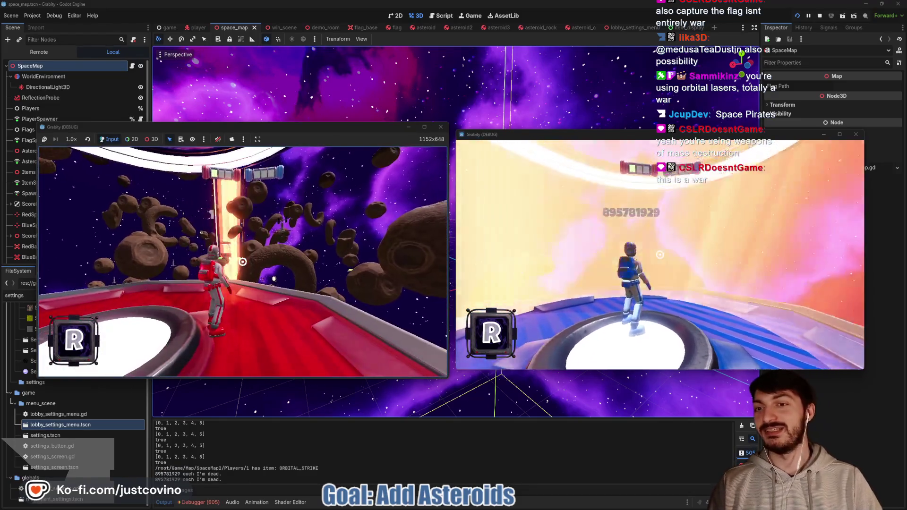
pyautogui.press('w')
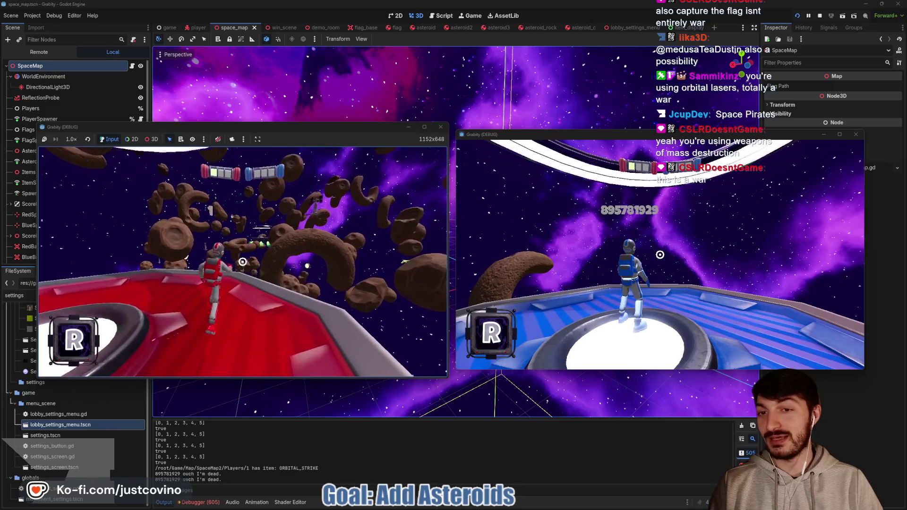
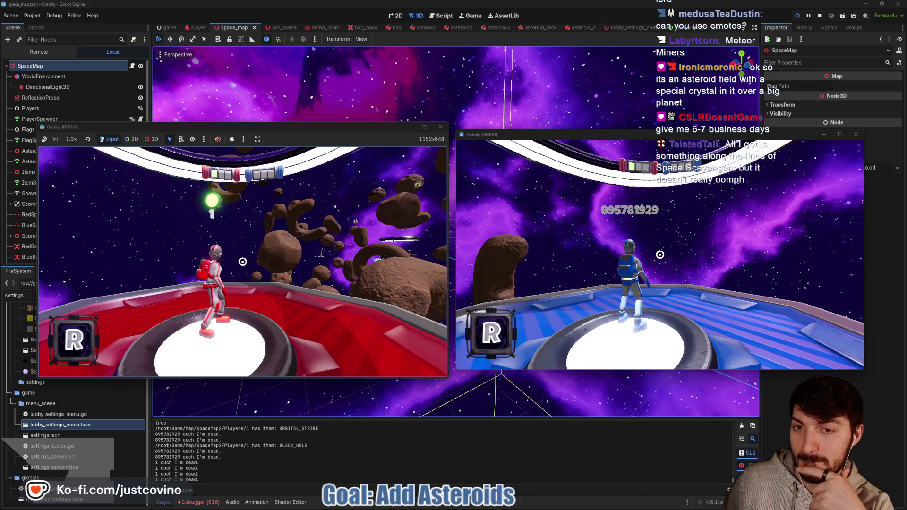
# Walk the red player off the spawn pad along the rail toward the asteroids, then stop the game.
pyautogui.press('w')
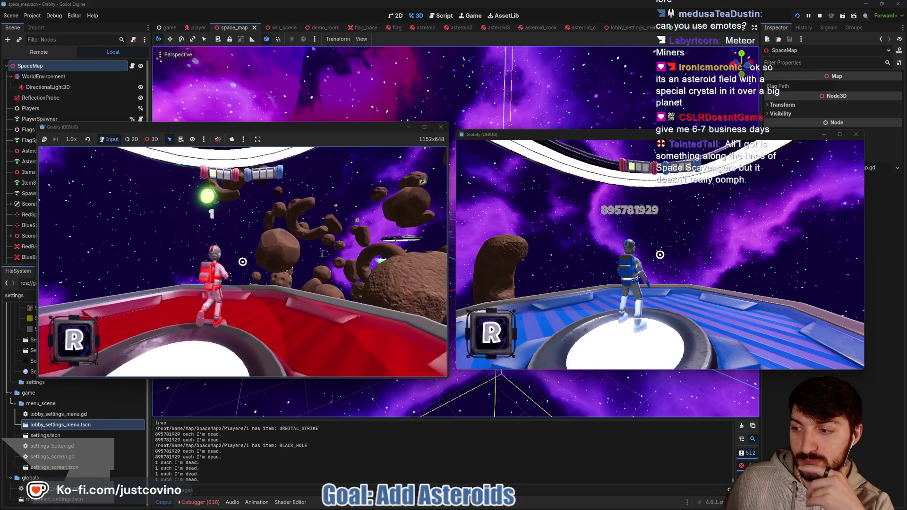
pyautogui.press('w')
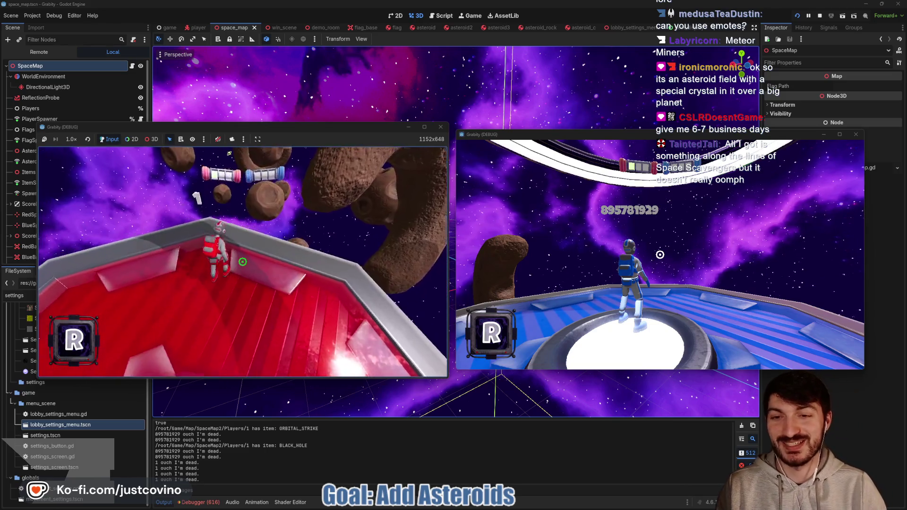
pyautogui.press('w')
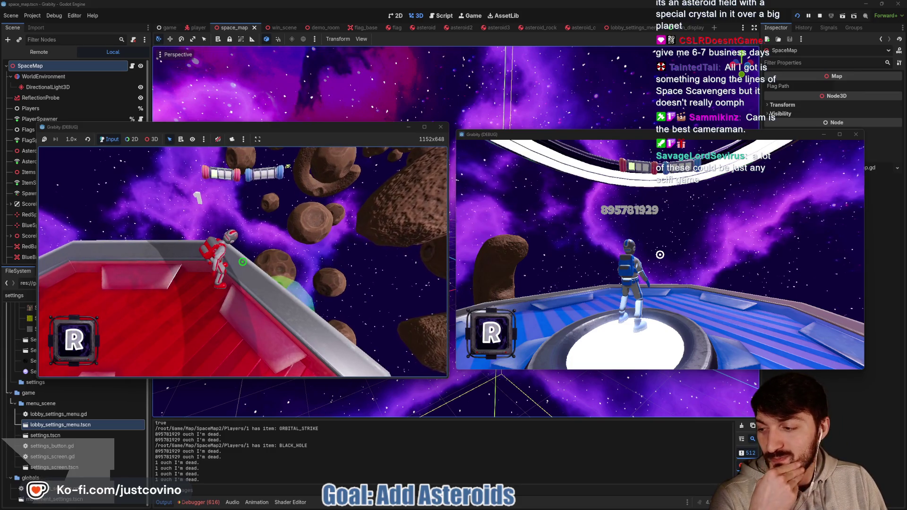
pyautogui.press('w')
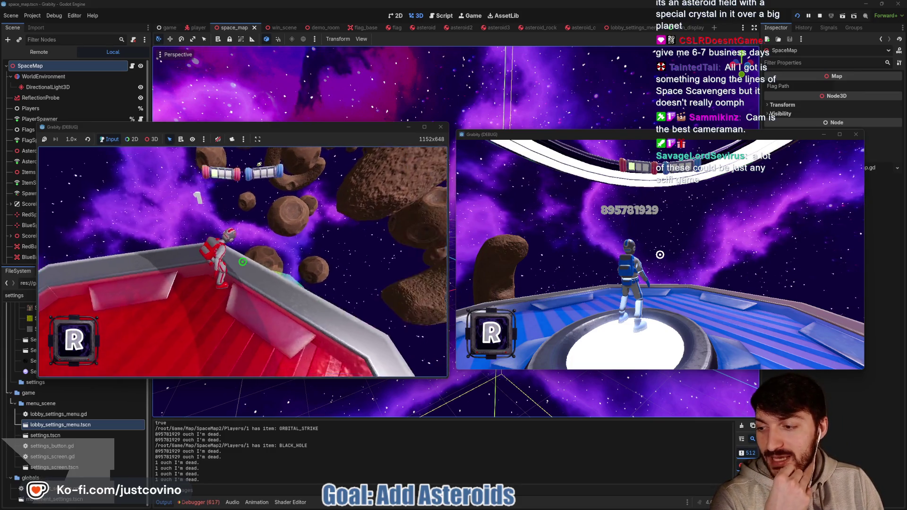
pyautogui.press('w')
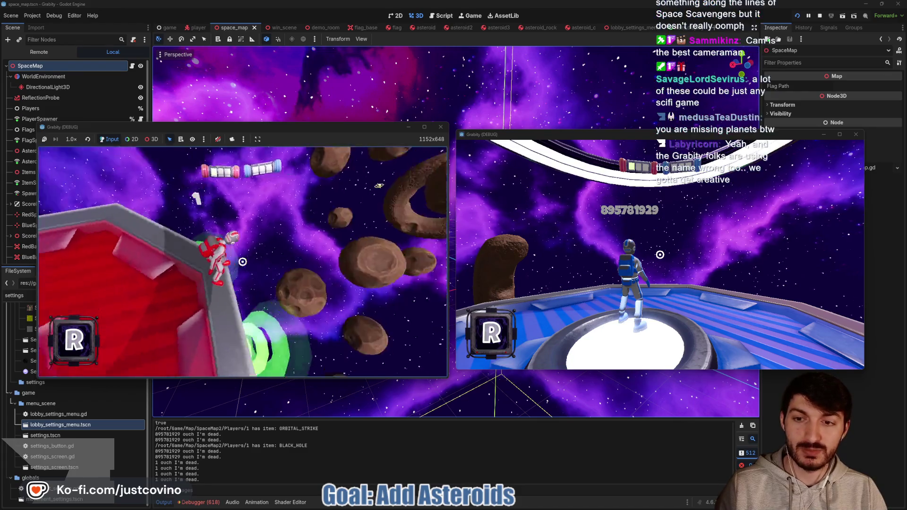
pyautogui.press('F8')
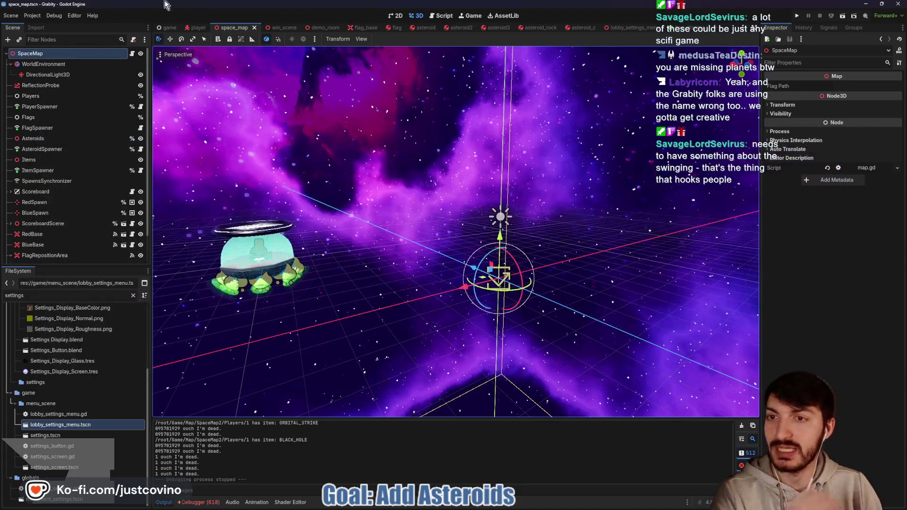
# Switch to the player scene and open camera_pivot.gd from the CameraPivot node.
pyautogui.click(197, 28)
pyautogui.scroll(-5, 104, 192)
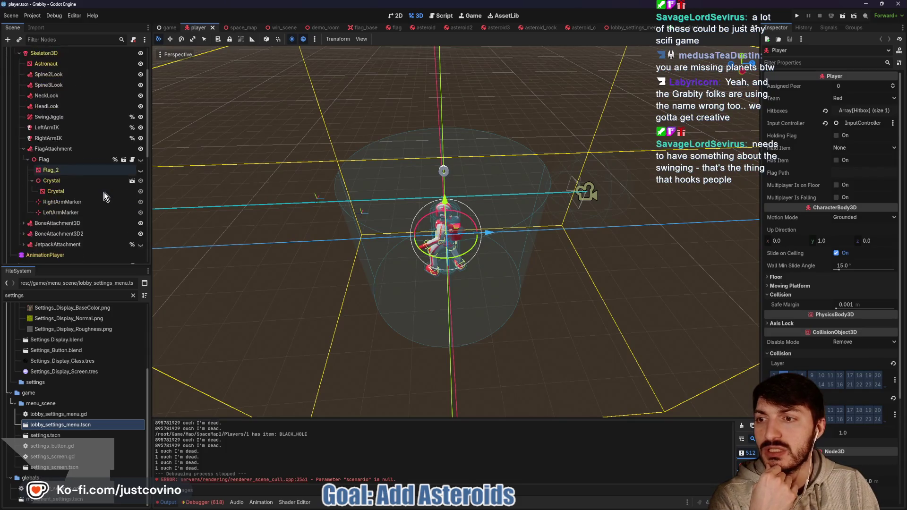
pyautogui.scroll(5, 95, 194)
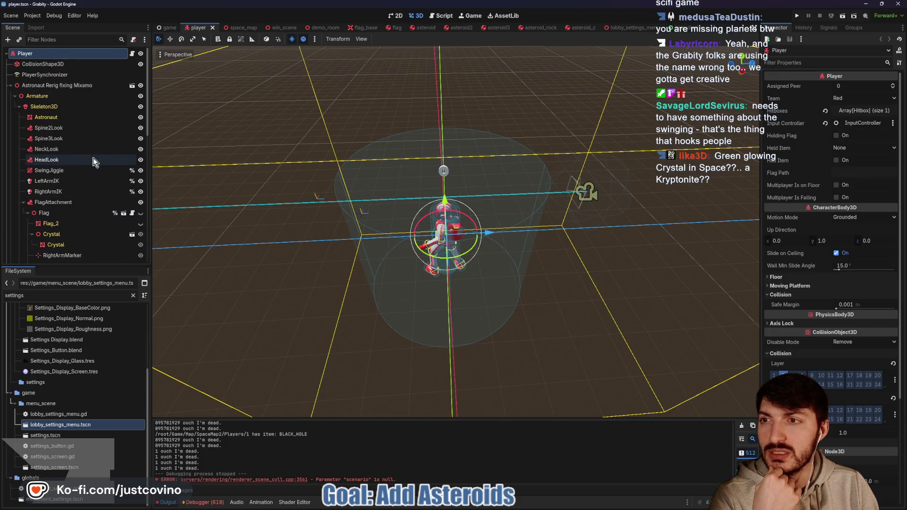
pyautogui.scroll(-3, 87, 184)
pyautogui.scroll(-3, 87, 183)
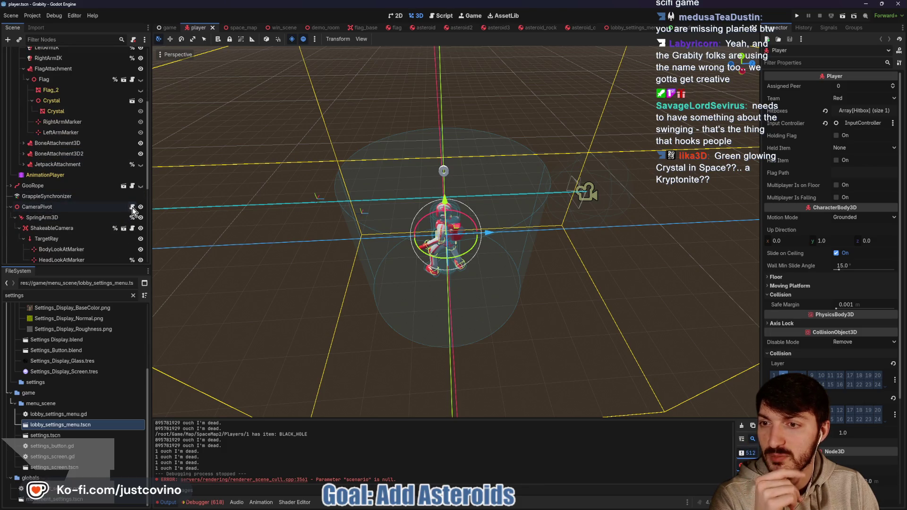
pyautogui.click(133, 208)
pyautogui.scroll(-5, 537, 210)
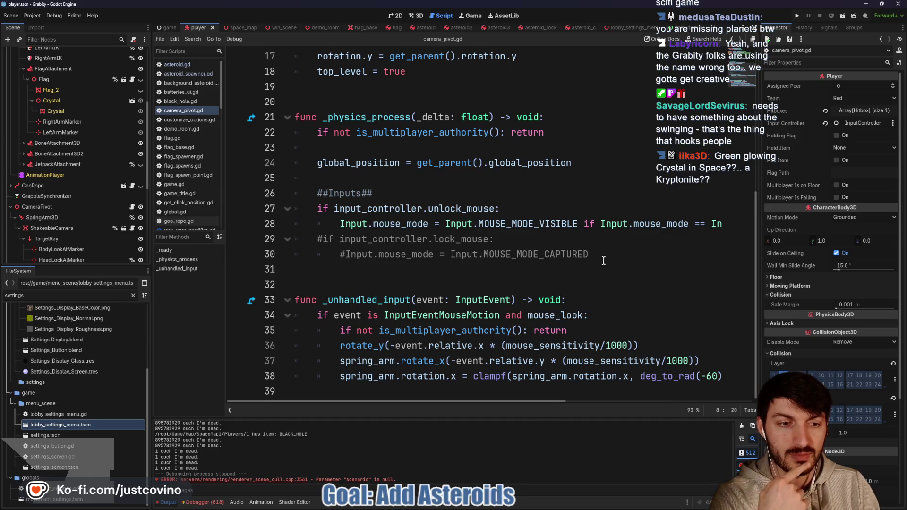
# Change the line 38 pitch limits from -60/60 to -70/70, save camera_pivot.gd, and run the project.
pyautogui.hscroll(5, 642, 353)
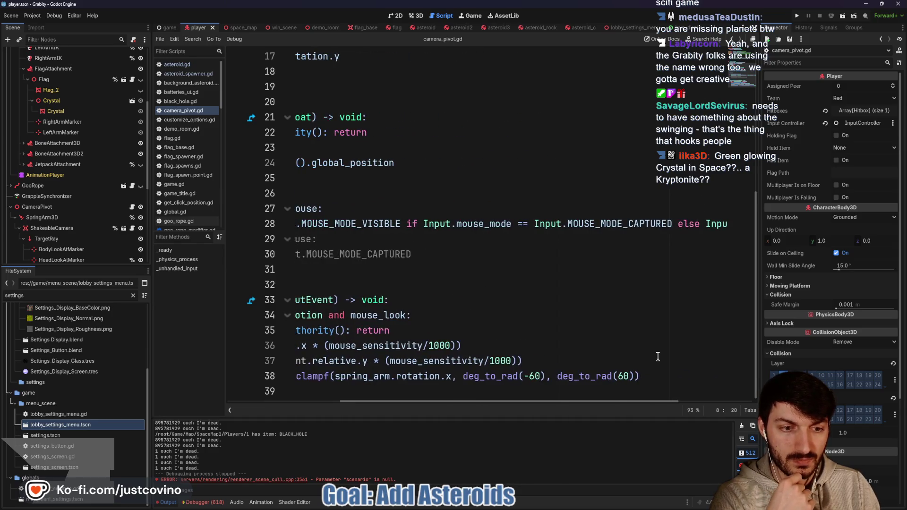
pyautogui.click(534, 376)
pyautogui.press('BackSpace')
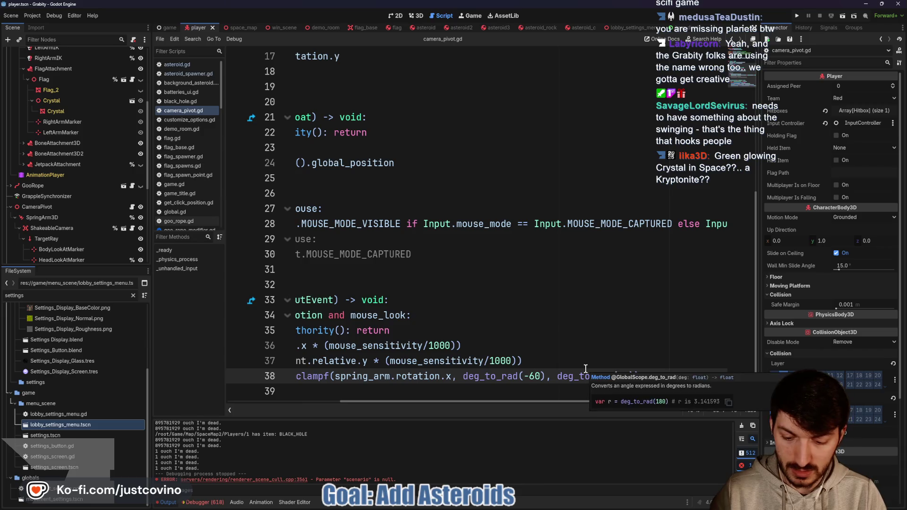
pyautogui.write('7')
pyautogui.click(620, 377)
pyautogui.press('Delete')
pyautogui.write('70))')
pyautogui.press('Up')
pyautogui.hotkey('ctrl', 's')
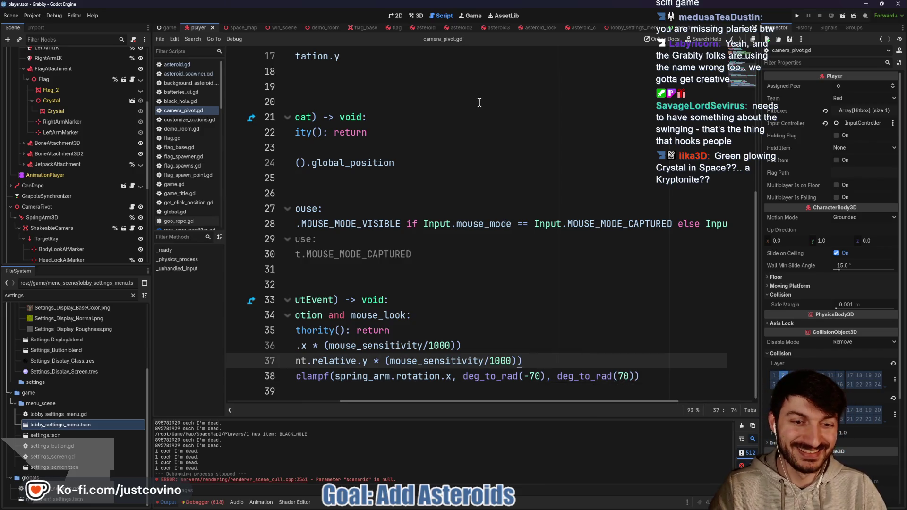
pyautogui.click(796, 17)
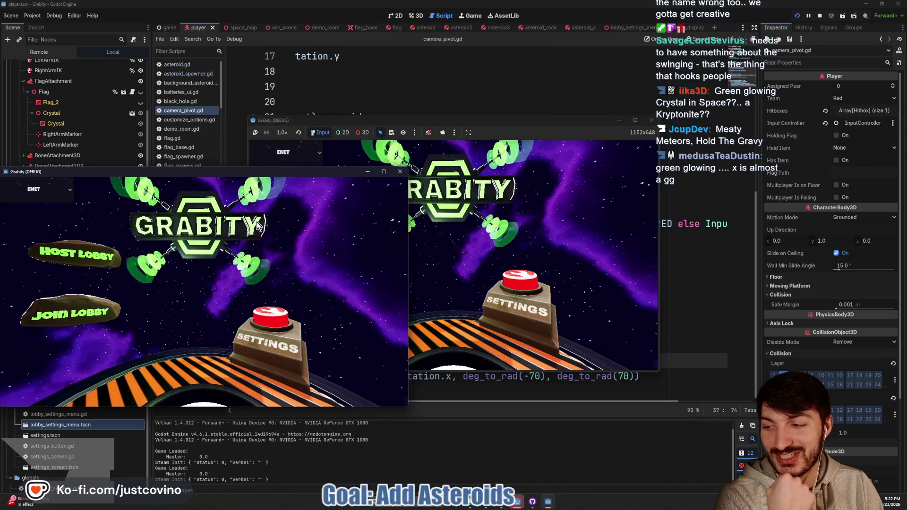
# Host a lobby in the left window, join from the right one, ready up and start.
pyautogui.moveTo(90, 171)
pyautogui.mouseDown()
pyautogui.moveTo(505, 151)
pyautogui.moveTo(263, 134)
pyautogui.mouseUp()
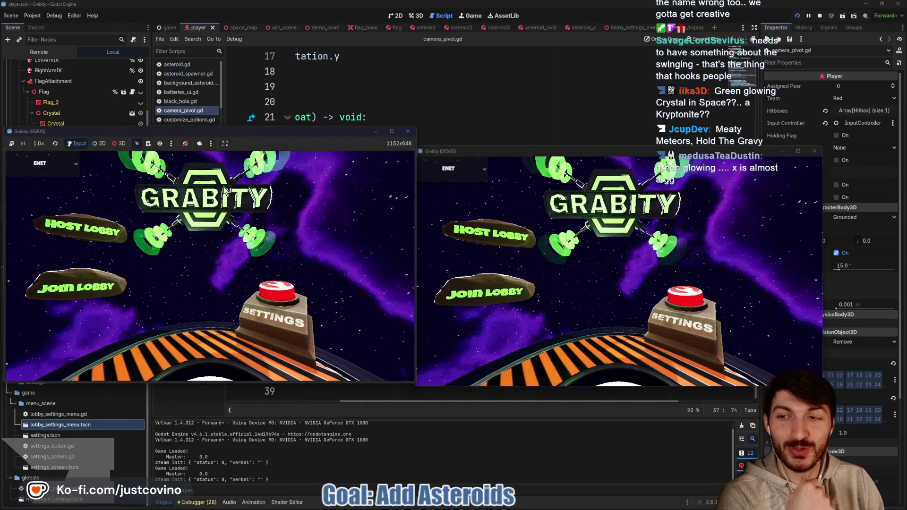
pyautogui.click(114, 234)
pyautogui.click(220, 235)
pyautogui.click(522, 291)
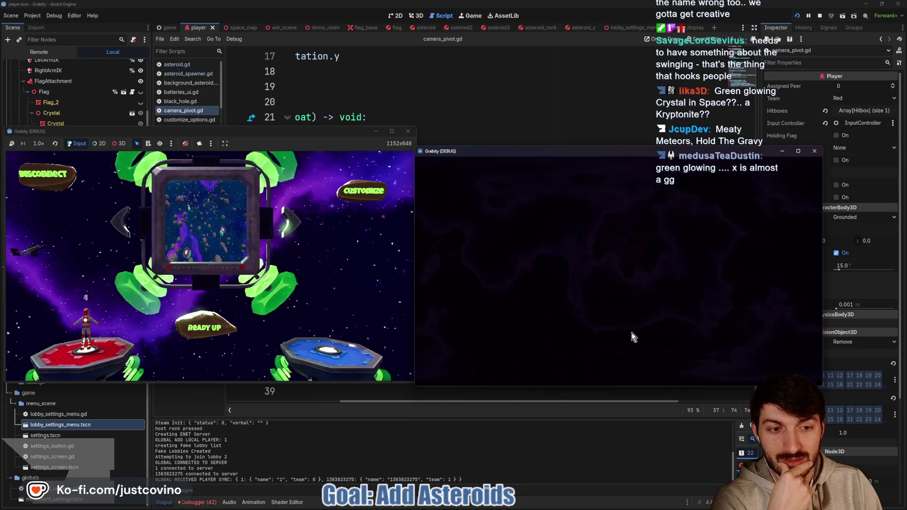
pyautogui.click(194, 328)
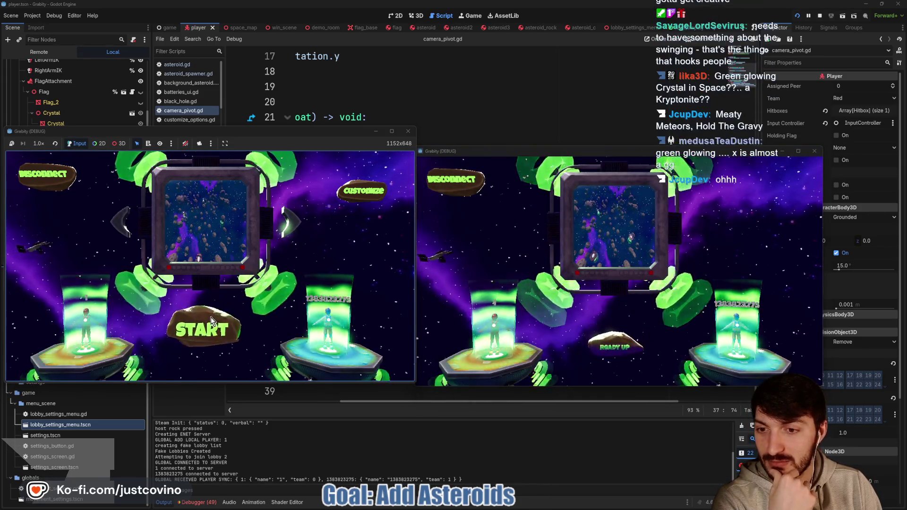
pyautogui.click(214, 327)
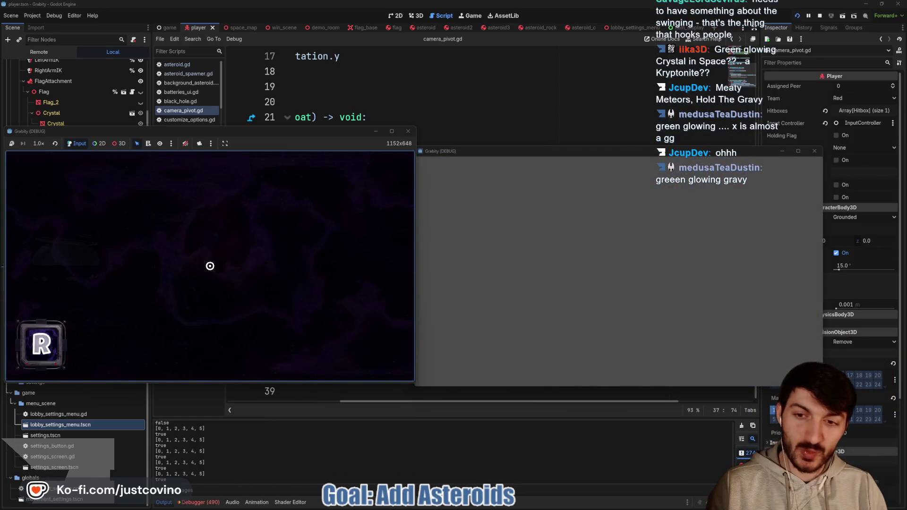
pyautogui.press('super')
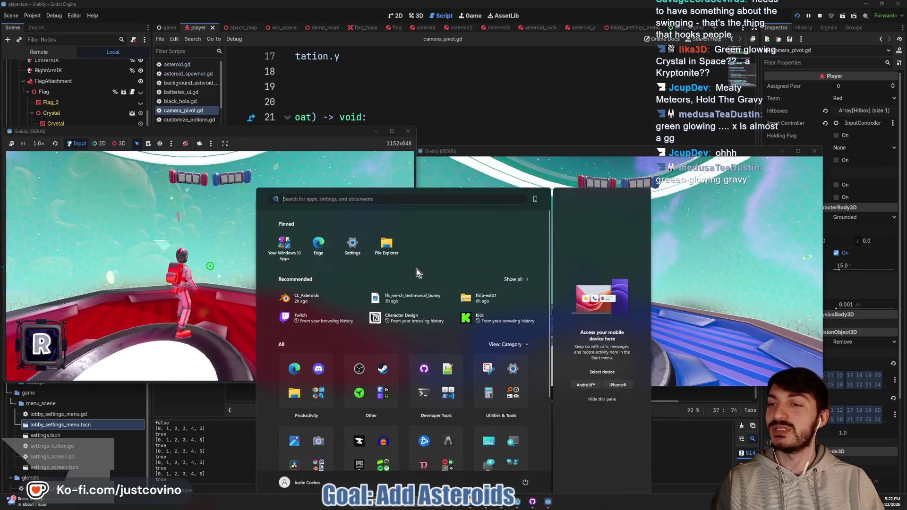
pyautogui.press('super')
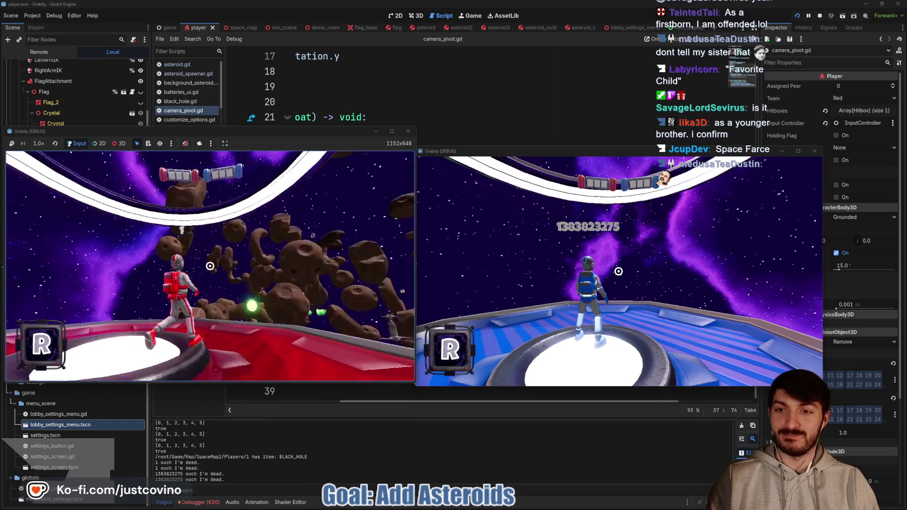
# Fire the grapple from the spawn platform to swing the red player onto an asteroid.
pyautogui.click(210, 266)
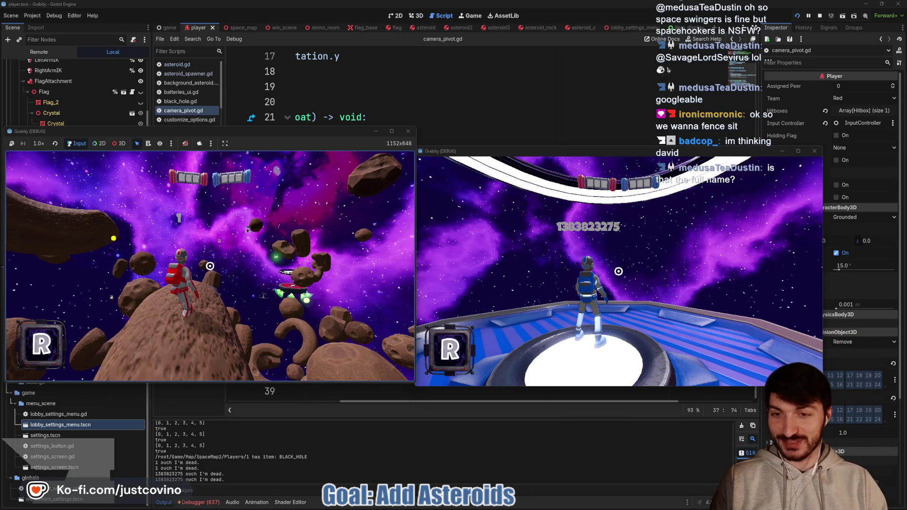
# Enter a player name in the in-game text field, play on, then stop the game.
pyautogui.write('T')
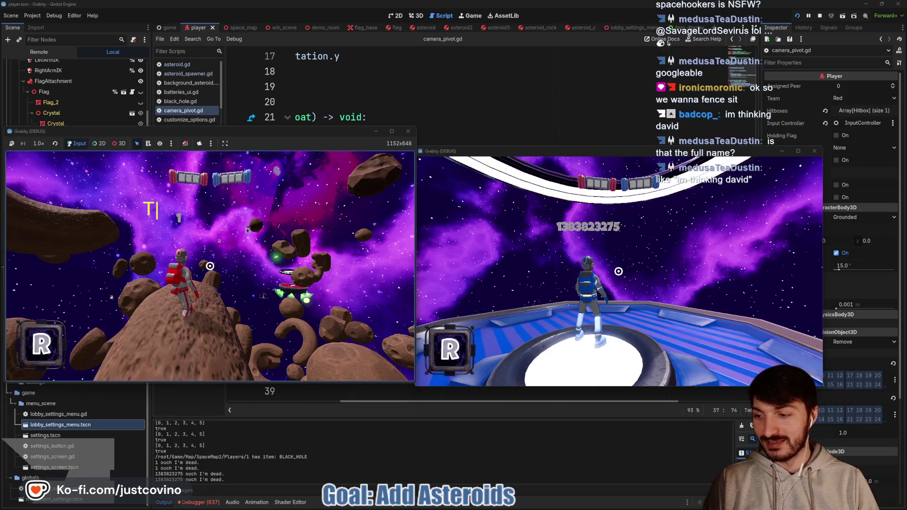
pyautogui.write('odd')
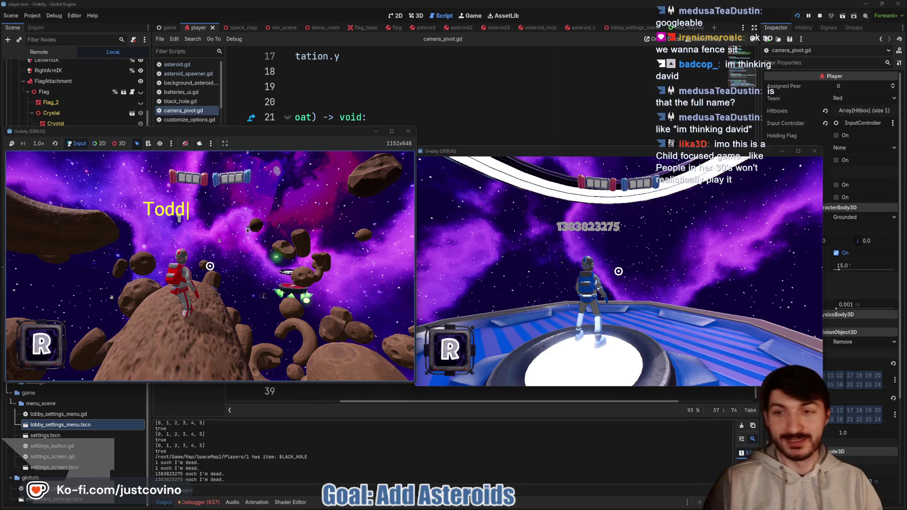
pyautogui.press('Return')
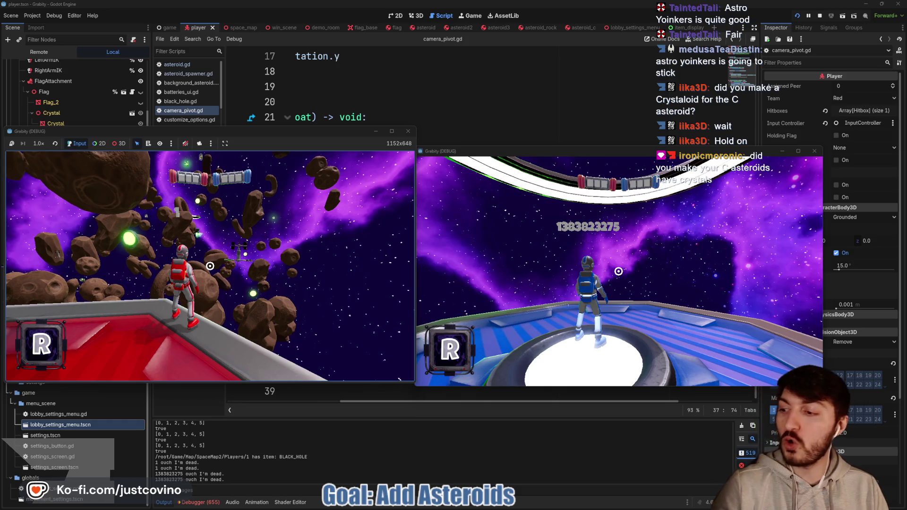
pyautogui.press('F8')
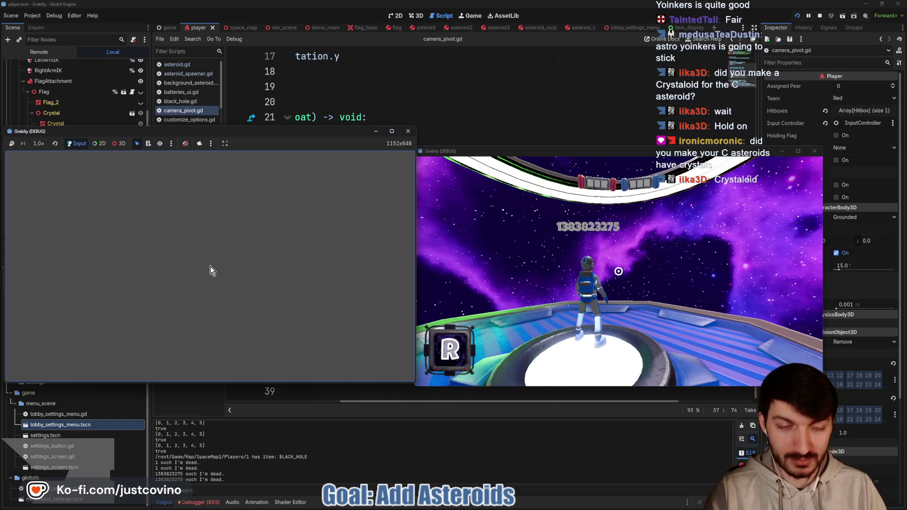
# Open the debugger's errors list and enlarge it to see more entries.
pyautogui.click(465, 282)
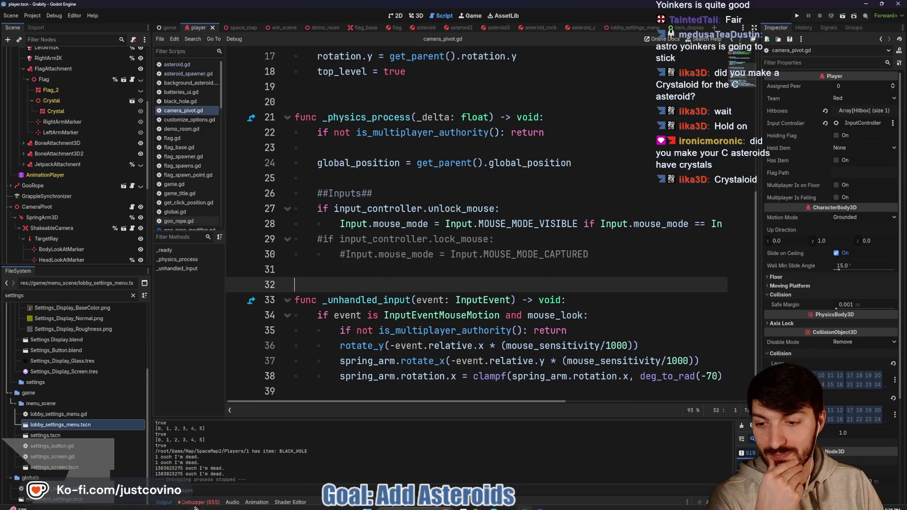
pyautogui.click(438, 315)
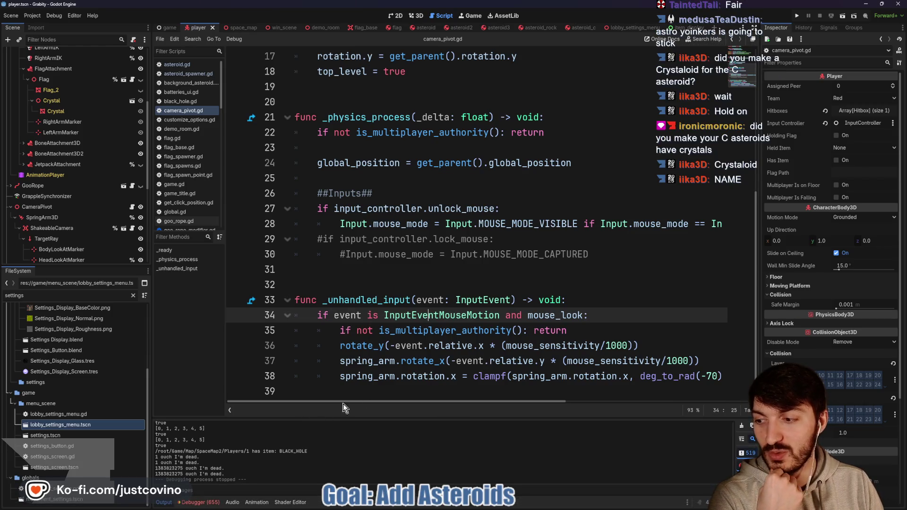
pyautogui.click(211, 503)
pyautogui.click(213, 413)
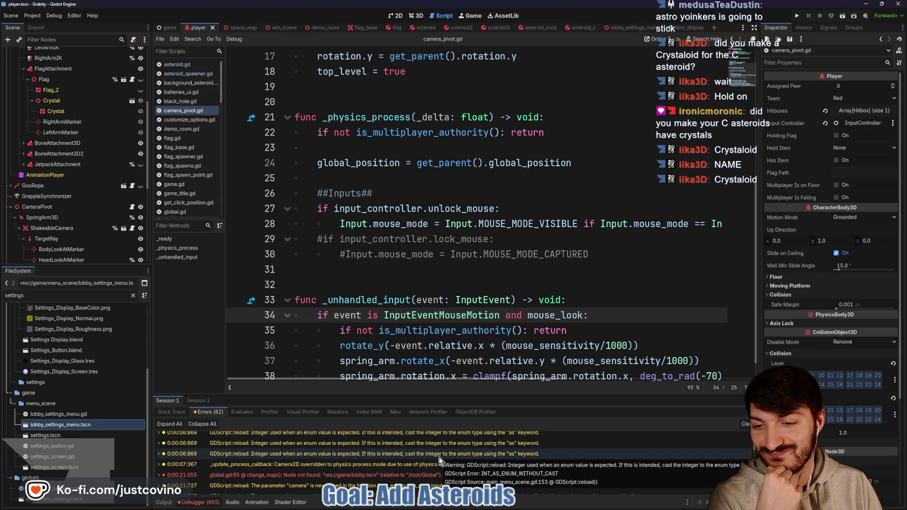
pyautogui.scroll(-5, 439, 457)
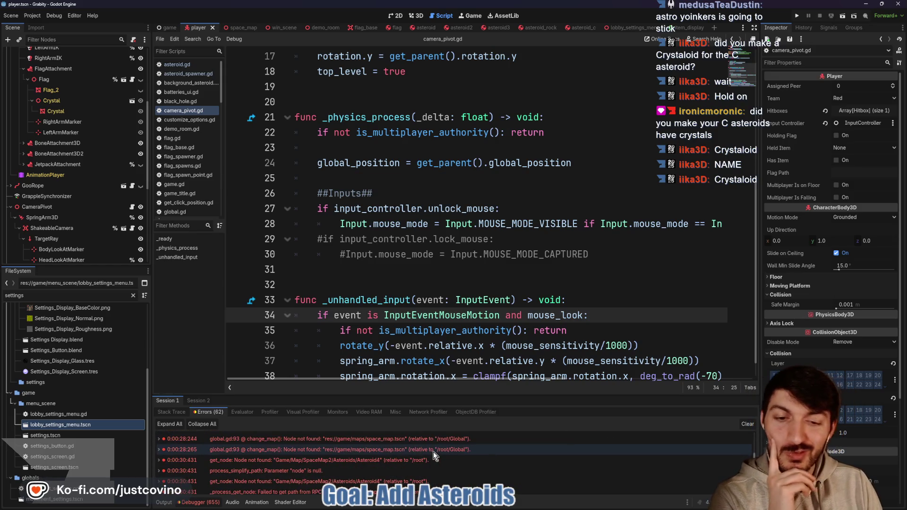
pyautogui.scroll(-3, 434, 454)
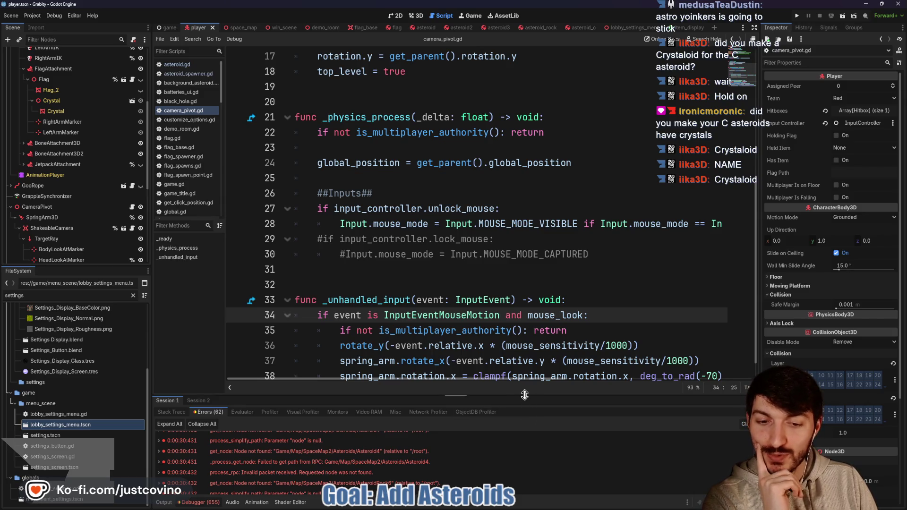
pyautogui.moveTo(523, 394); pyautogui.dragTo(510, 226)
# Inspect the missing Asteroid4 node error, then clear all logged errors.
pyautogui.click(442, 293)
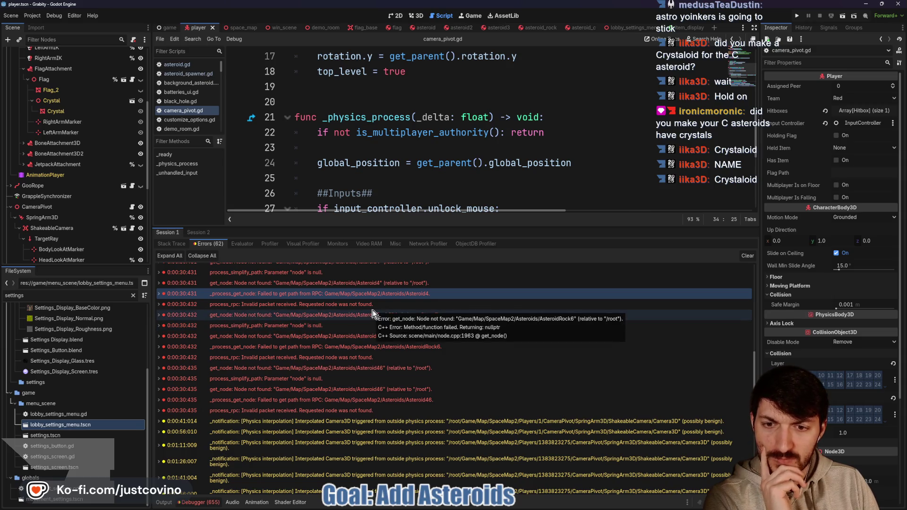
pyautogui.scroll(3, 372, 313)
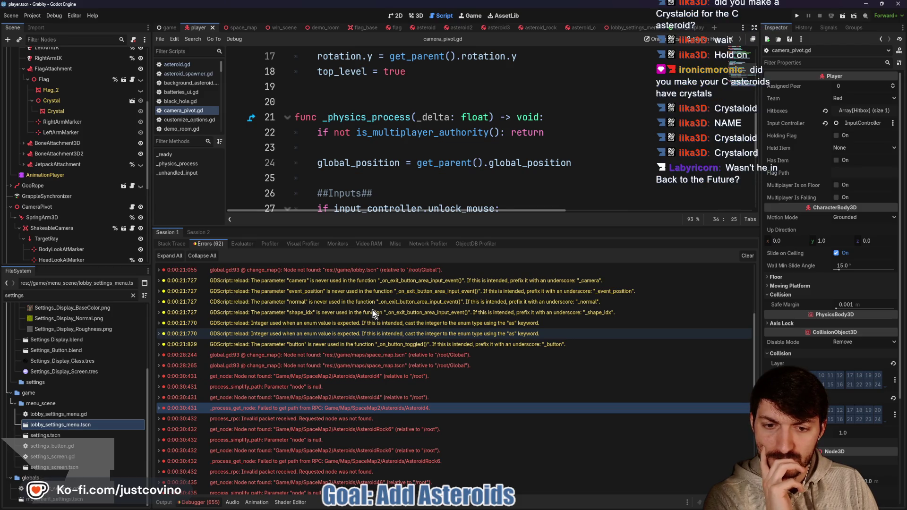
pyautogui.scroll(-2, 373, 313)
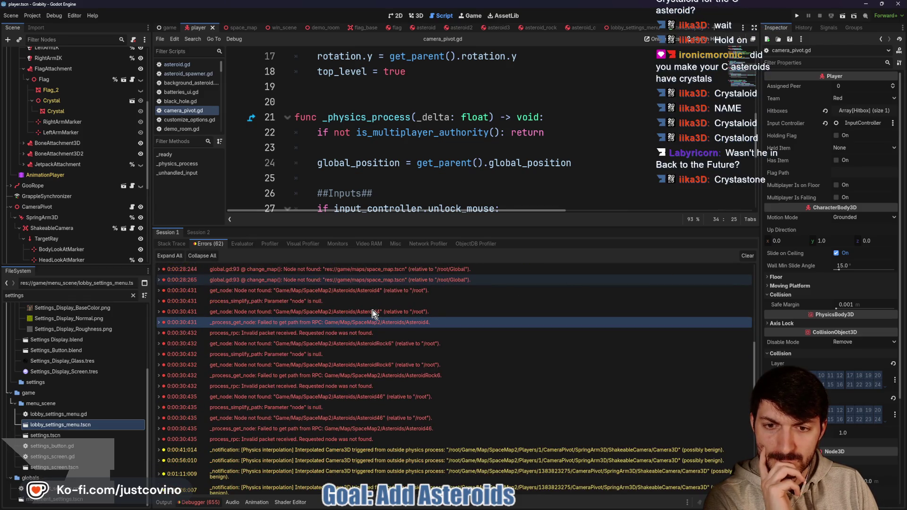
pyautogui.scroll(3, 373, 313)
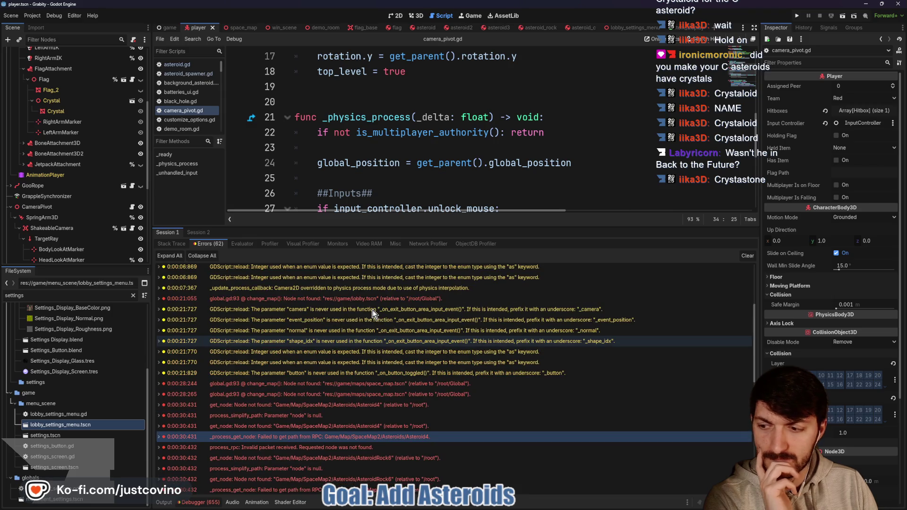
pyautogui.scroll(-5, 373, 313)
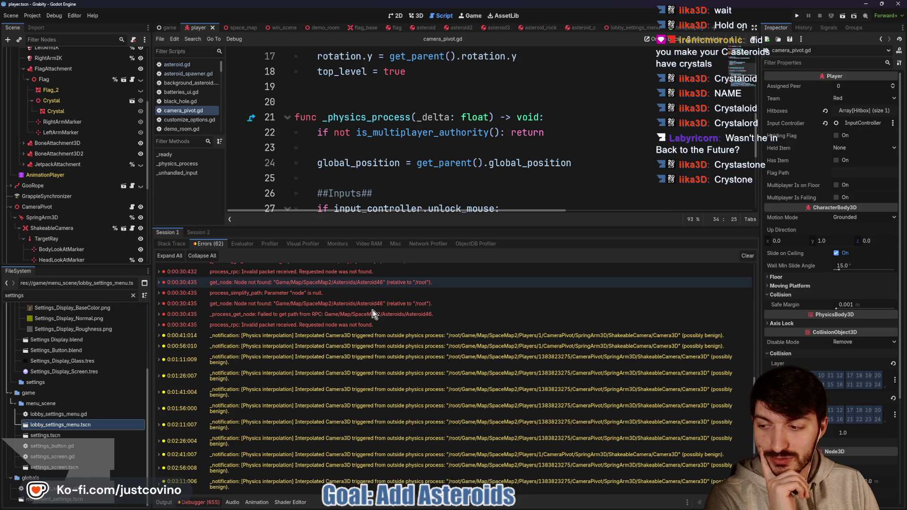
pyautogui.scroll(-6, 373, 313)
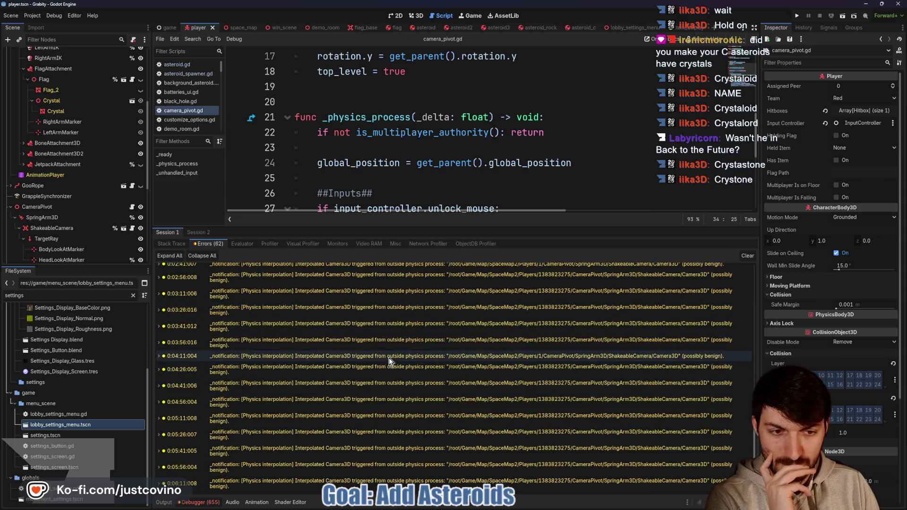
pyautogui.click(748, 256)
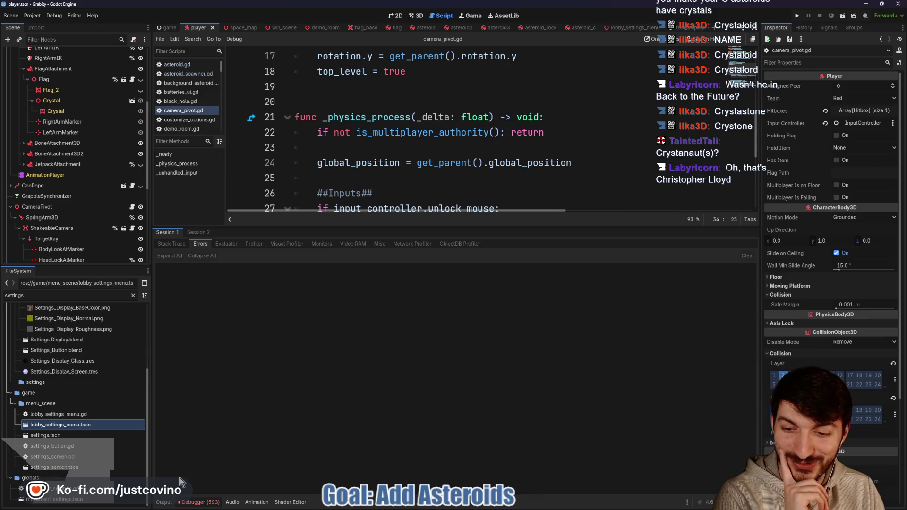
# Hide the debugger panel, refocus camera_pivot.gd, and check the pending changed files.
pyautogui.click(174, 508)
pyautogui.scroll(3, 379, 328)
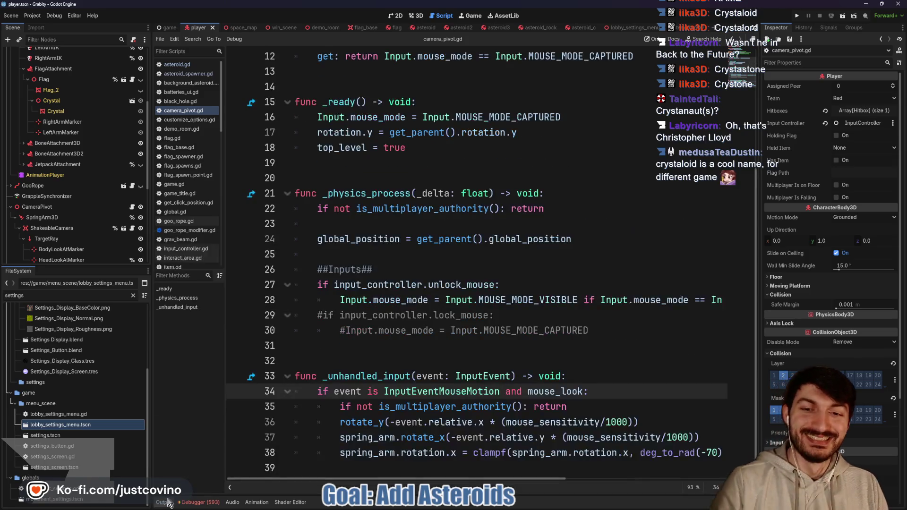
pyautogui.click(378, 361)
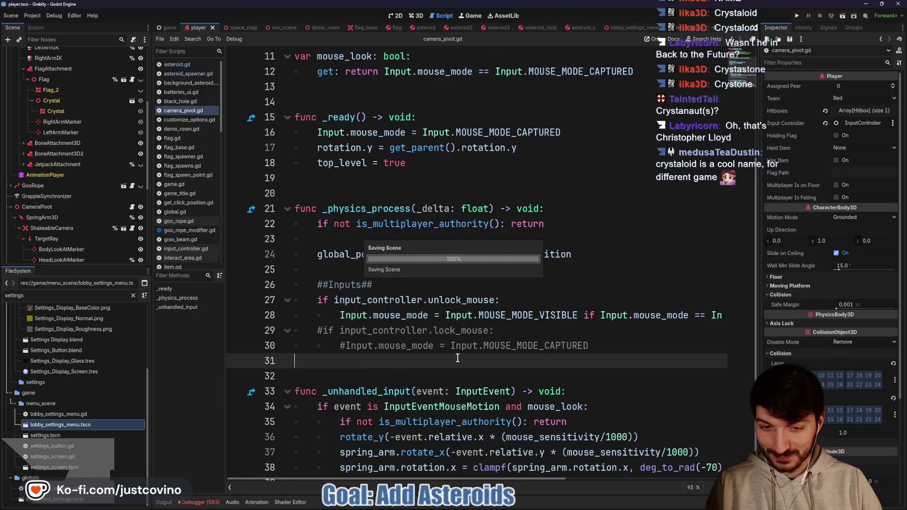
pyautogui.click(539, 504)
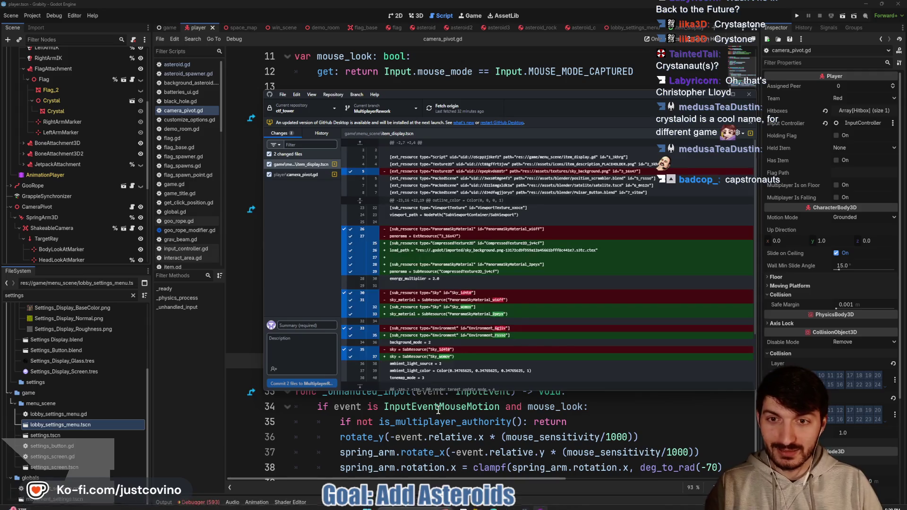
pyautogui.click(444, 407)
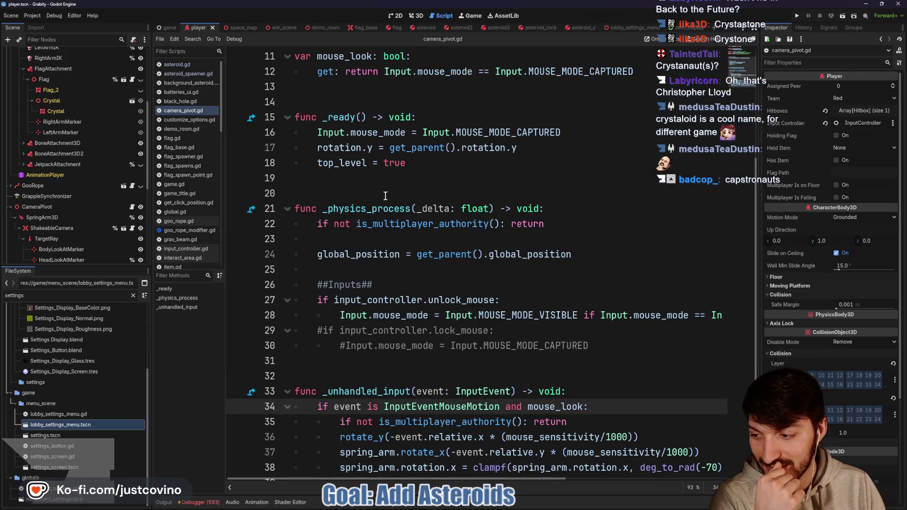
pyautogui.moveTo(490, 506)
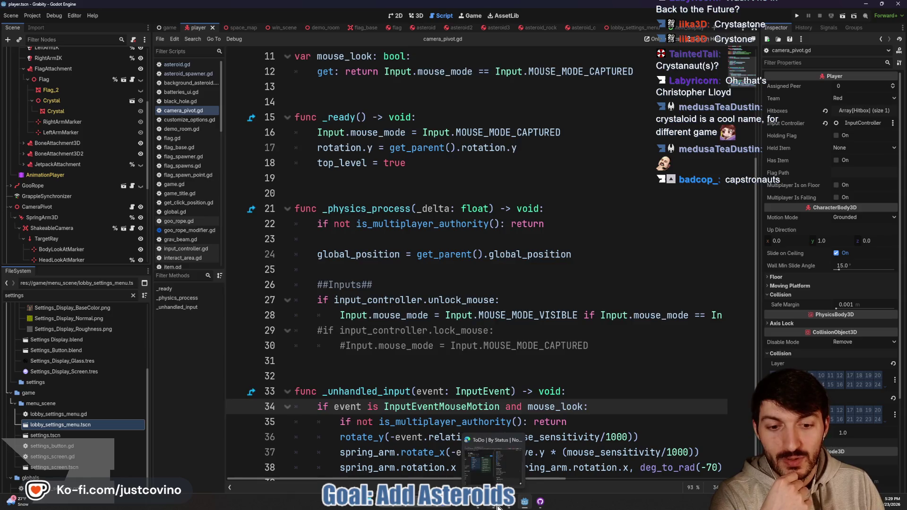
pyautogui.click(493, 458)
pyautogui.scroll(3, 532, 198)
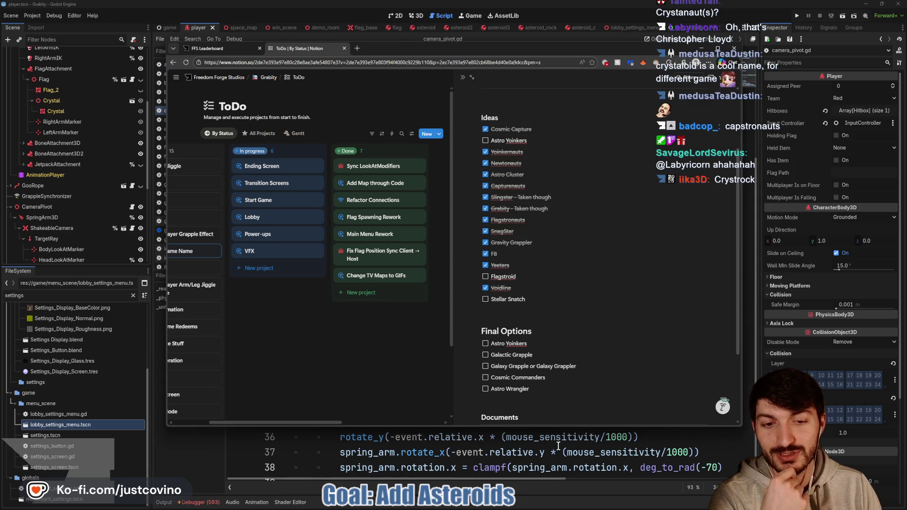
pyautogui.click(530, 456)
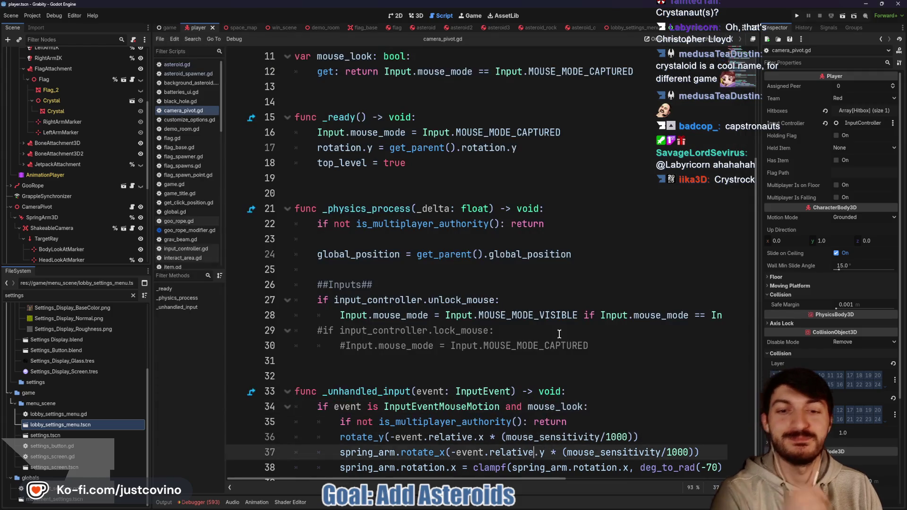
# Switch from the script to the space_map scene in the 3D view.
pyautogui.click(465, 380)
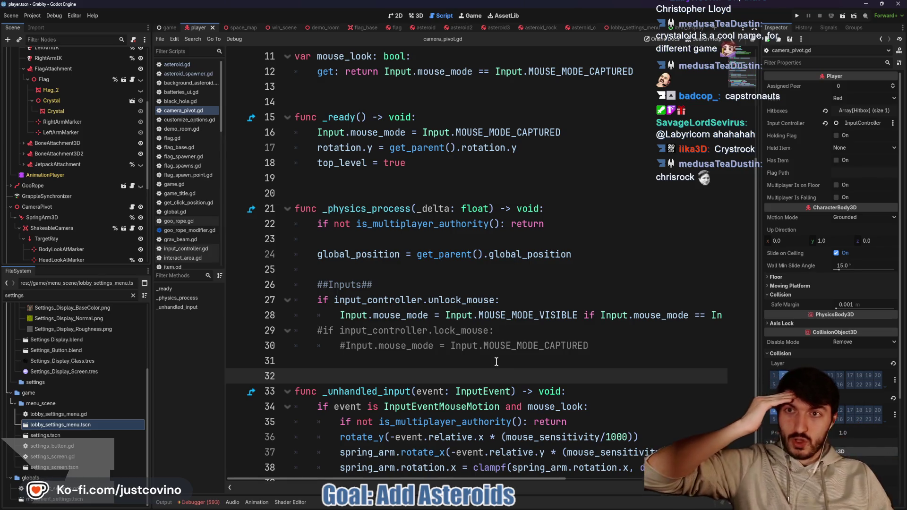
pyautogui.click(235, 27)
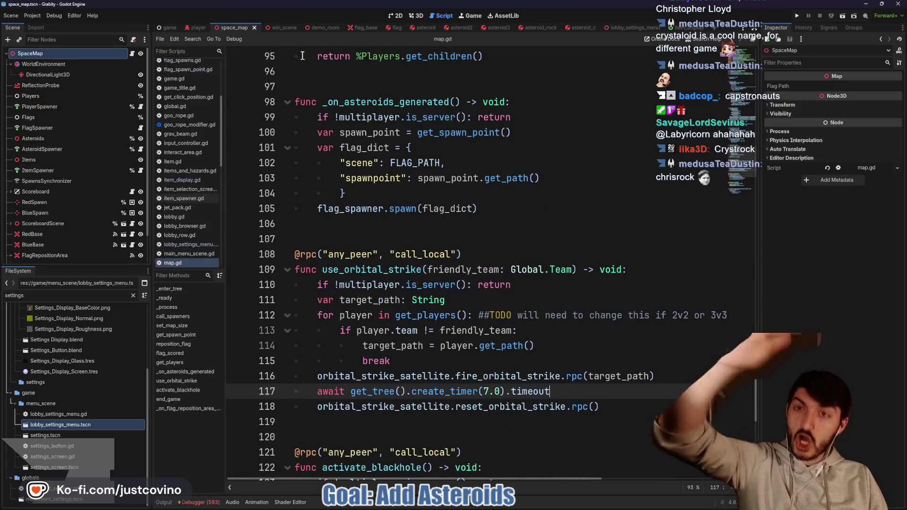
pyautogui.click(418, 15)
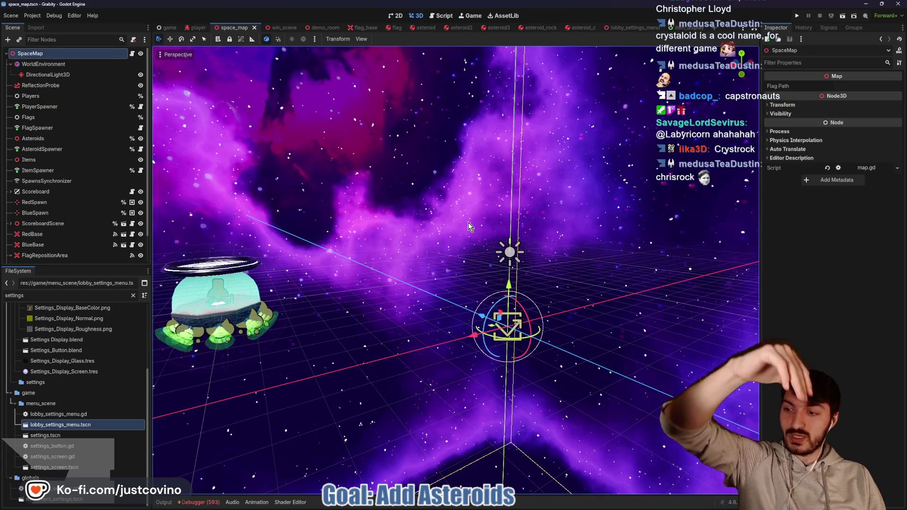
# Circle two areas of the map with the screen pen and scribble over the left one.
pyautogui.moveTo(465, 248)
pyautogui.mouseDown()
pyautogui.moveTo(496, 284)
pyautogui.moveTo(435, 246)
pyautogui.mouseUp()
pyautogui.moveTo(614, 236)
pyautogui.mouseDown()
pyautogui.moveTo(574, 326)
pyautogui.moveTo(610, 238)
pyautogui.mouseUp()
pyautogui.moveTo(400, 209)
pyautogui.mouseDown()
pyautogui.moveTo(449, 373)
pyautogui.moveTo(444, 317)
pyautogui.moveTo(456, 373)
pyautogui.mouseUp()
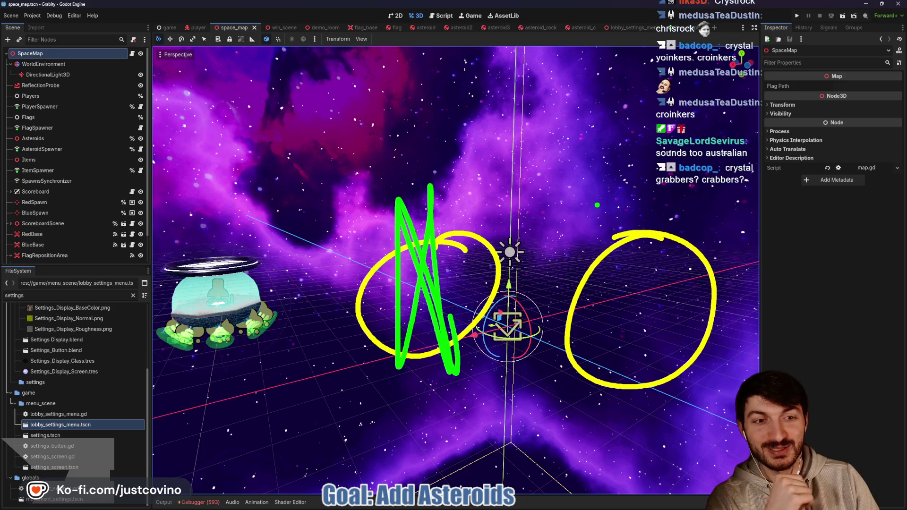
pyautogui.moveTo(620, 196)
pyautogui.mouseDown()
pyautogui.moveTo(631, 211)
pyautogui.moveTo(652, 325)
pyautogui.mouseUp()
pyautogui.moveTo(608, 220); pyautogui.dragTo(639, 330)
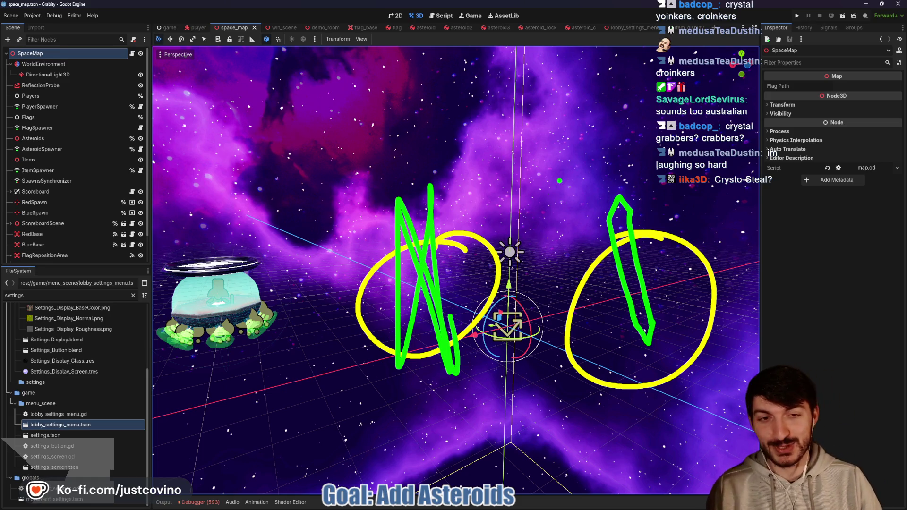
pyautogui.moveTo(461, 103)
pyautogui.mouseDown()
pyautogui.moveTo(570, 212)
pyautogui.moveTo(589, 219)
pyautogui.moveTo(593, 233)
pyautogui.mouseUp()
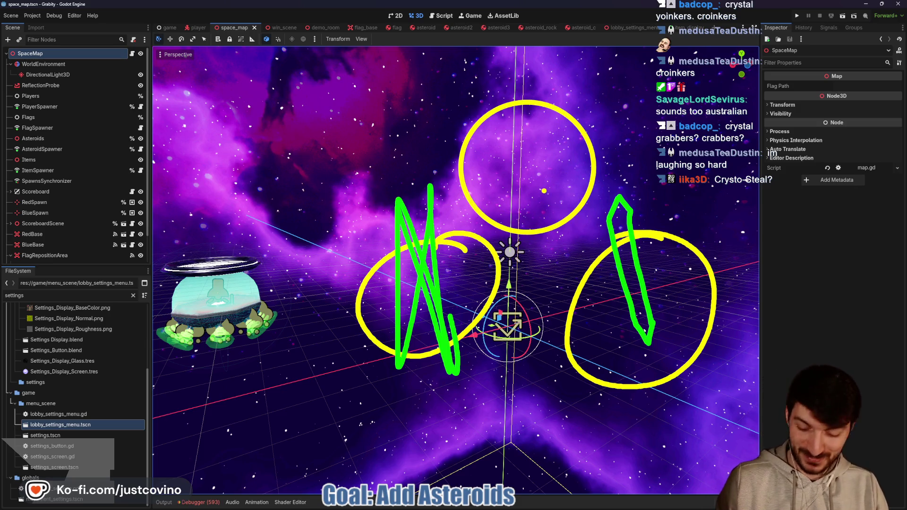
pyautogui.moveTo(481, 76); pyautogui.dragTo(573, 256)
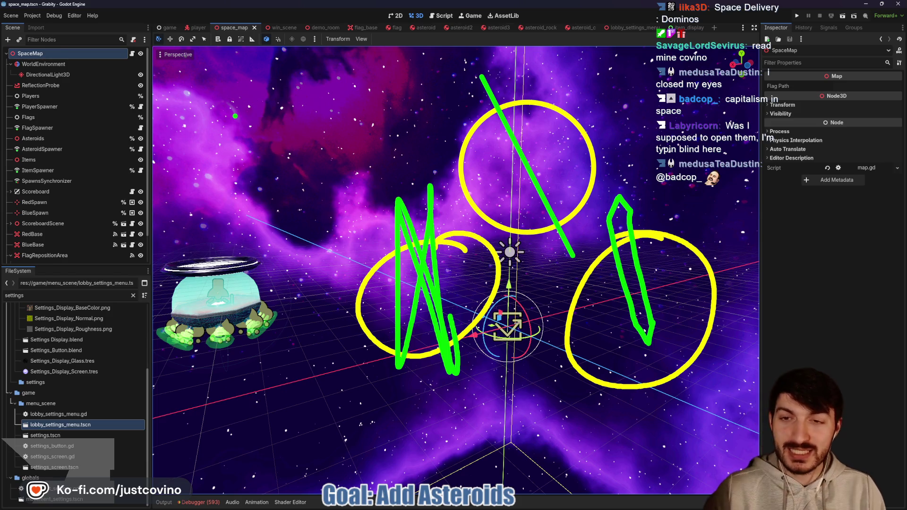
pyautogui.moveTo(193, 113)
pyautogui.mouseDown()
pyautogui.moveTo(191, 87)
pyautogui.moveTo(192, 115)
pyautogui.mouseUp()
pyautogui.hotkey('ctrl', 'z')
pyautogui.moveTo(172, 75); pyautogui.dragTo(171, 118)
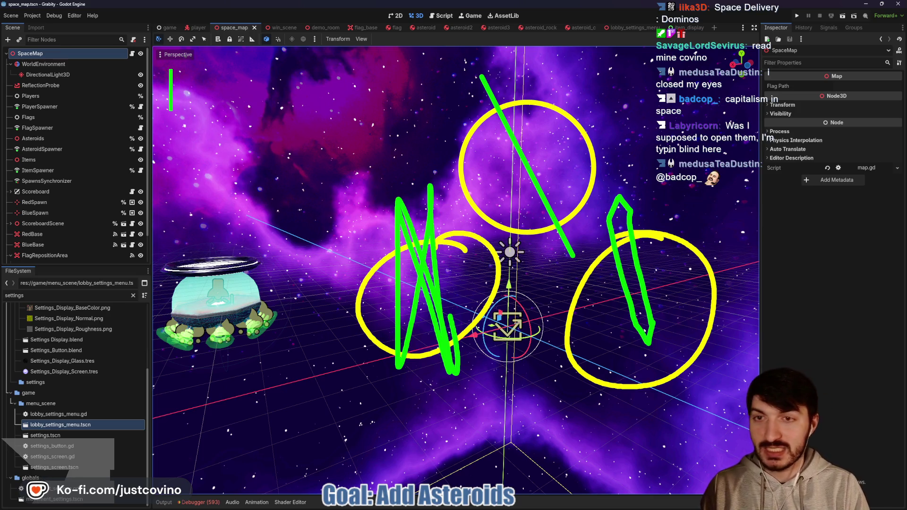
pyautogui.press('Escape')
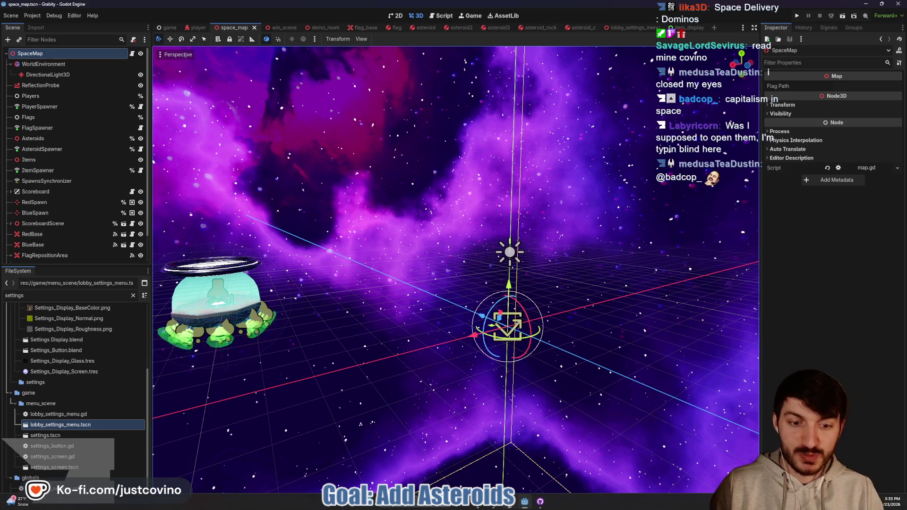
pyautogui.hotkey('alt', 'Tab')
# Search 'space words' in a new tab and preview the Outer Space and Space Word Mat images.
pyautogui.click(357, 49)
pyautogui.write('spa')
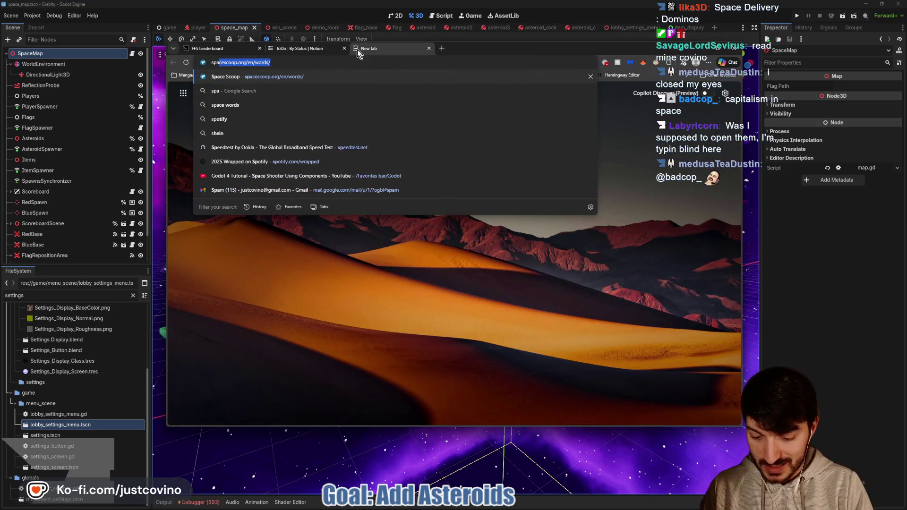
pyautogui.write('ce words')
pyautogui.press('Return')
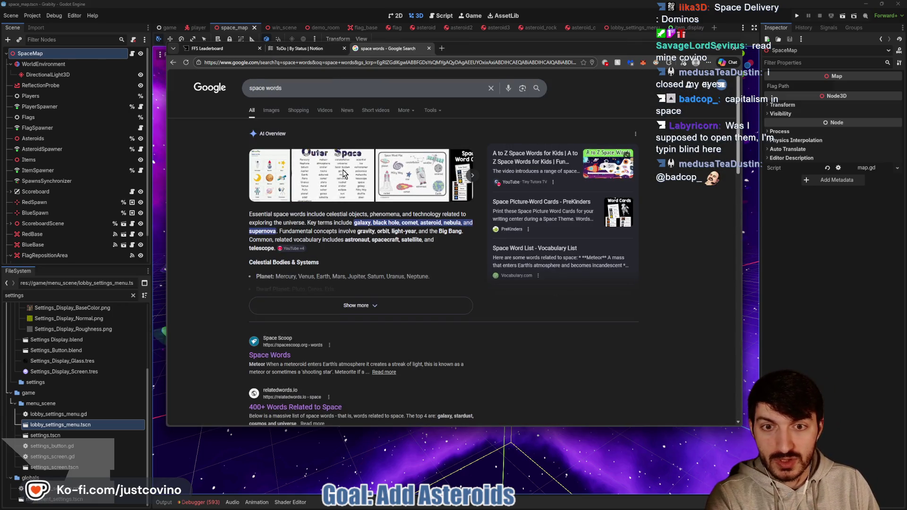
pyautogui.click(344, 174)
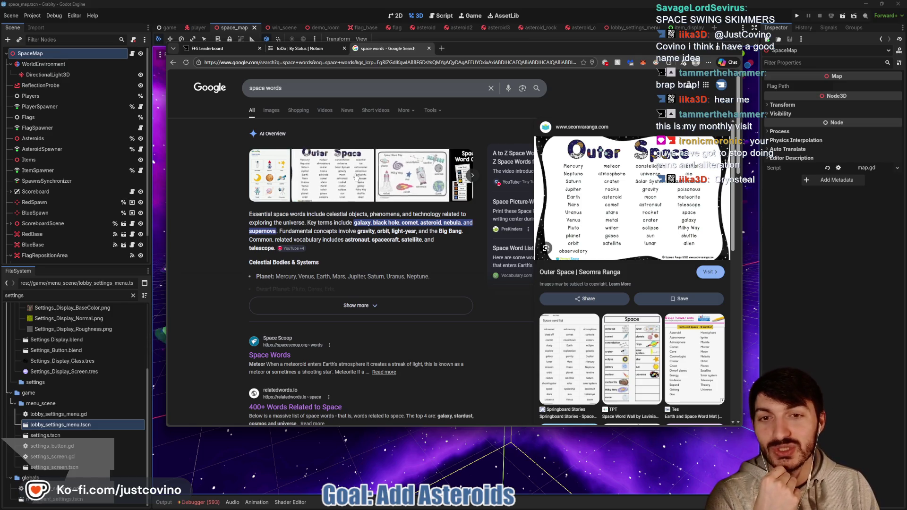
pyautogui.click(407, 183)
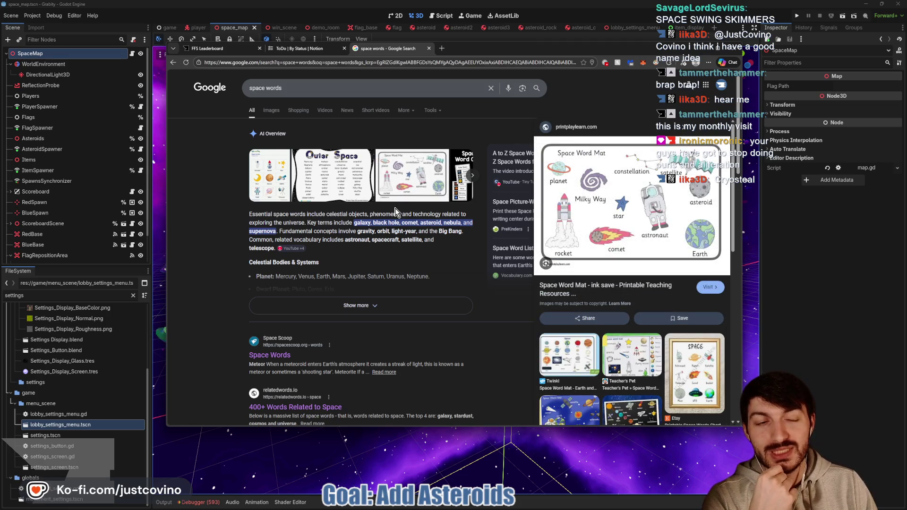
# Scroll down the results and open Space Scoop's Space Words glossary page.
pyautogui.scroll(-3, 373, 211)
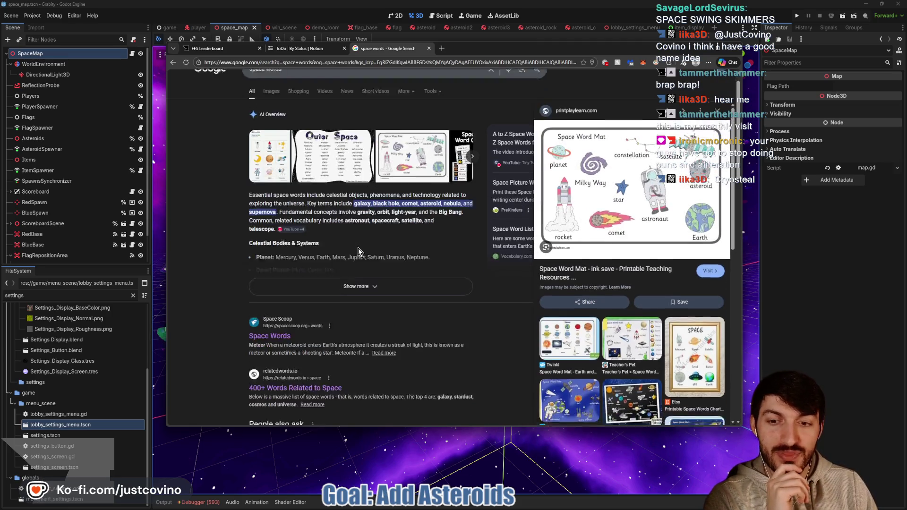
pyautogui.click(268, 239)
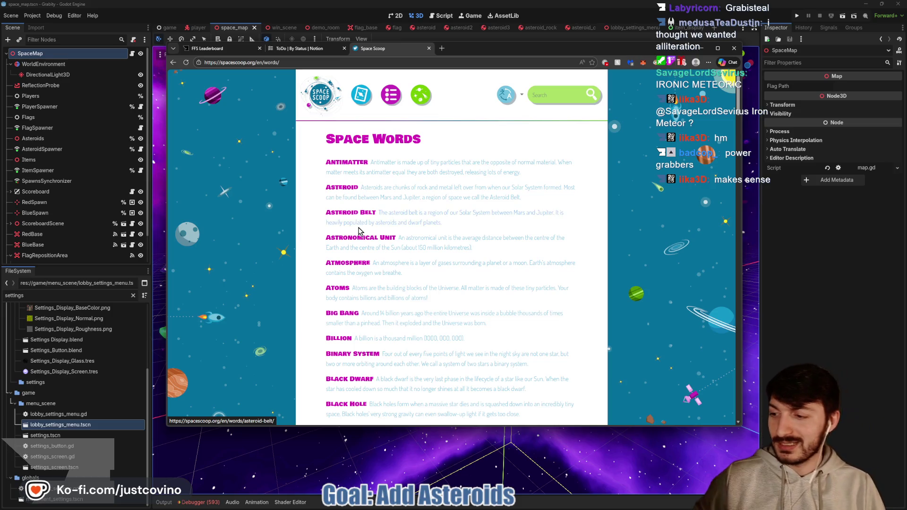
pyautogui.scroll(-3, 296, 244)
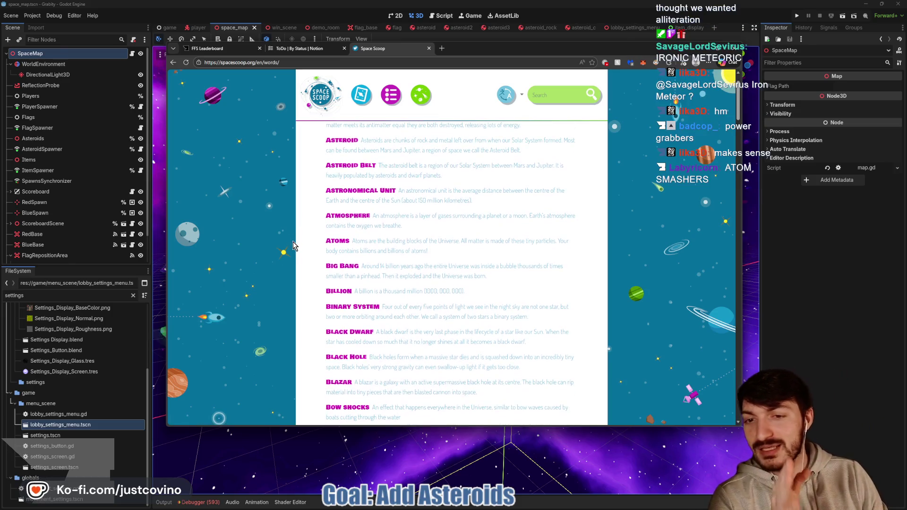
pyautogui.scroll(-1, 293, 244)
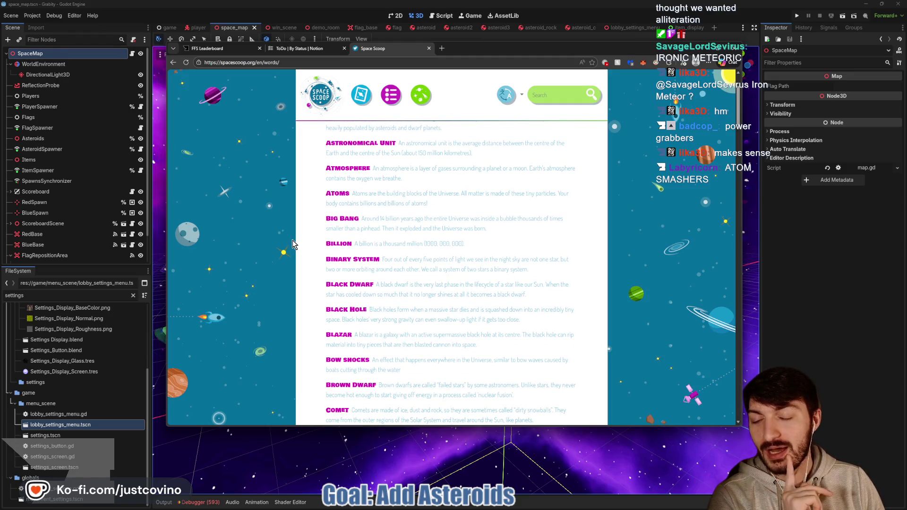
pyautogui.scroll(-5, 293, 242)
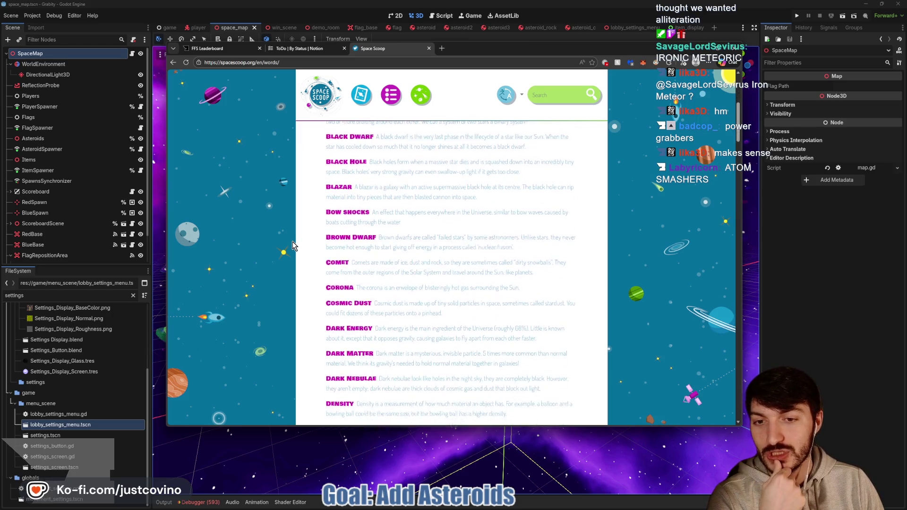
pyautogui.scroll(-4, 292, 242)
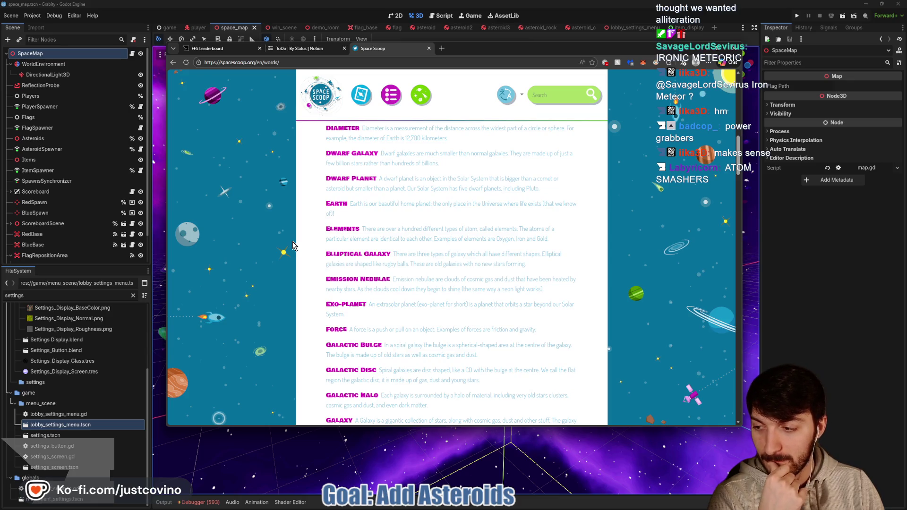
pyautogui.scroll(-1, 292, 241)
pyautogui.scroll(-1, 292, 241)
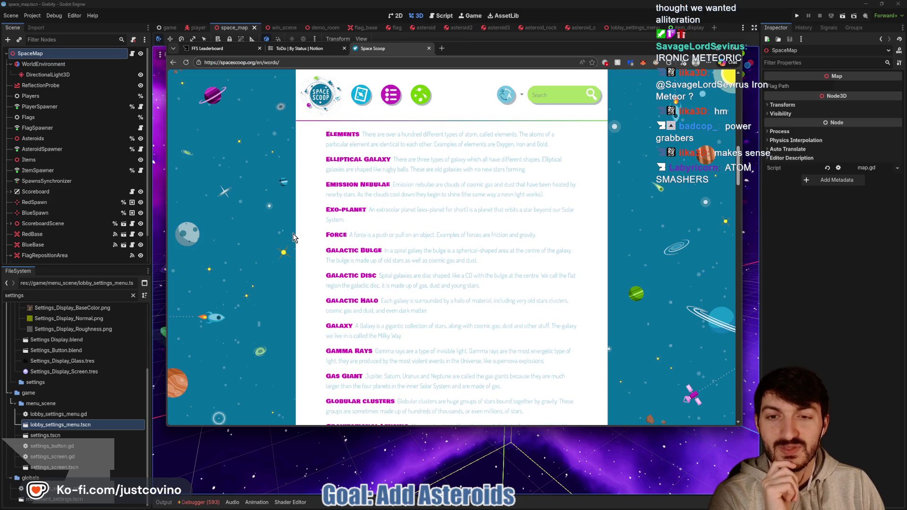
pyautogui.scroll(-2, 293, 234)
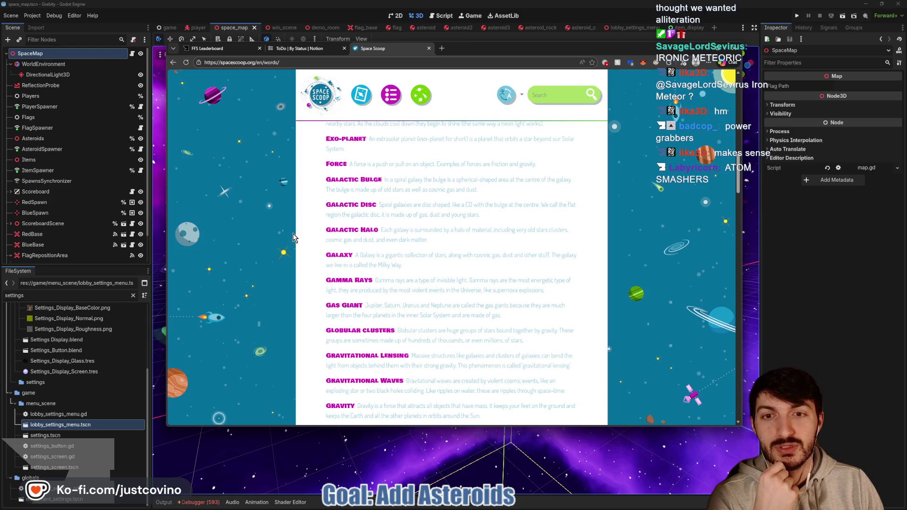
pyautogui.scroll(-1, 293, 237)
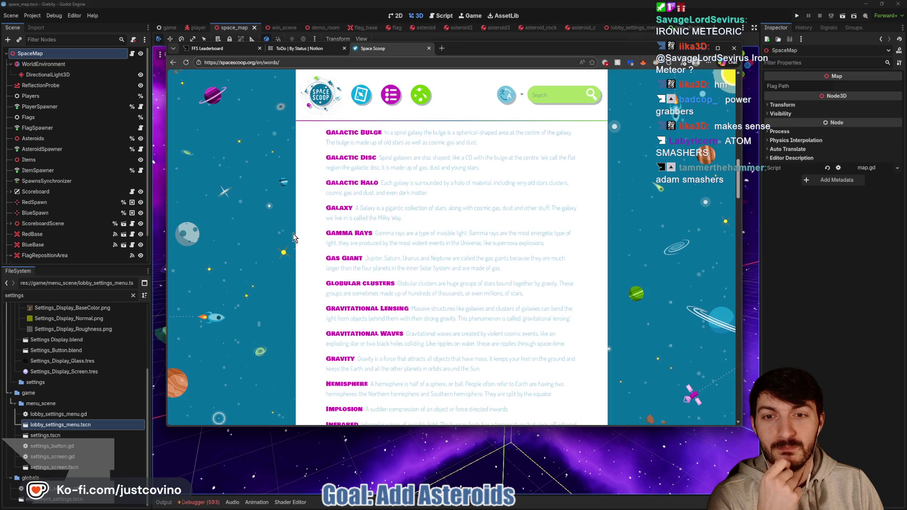
pyautogui.scroll(-4, 293, 236)
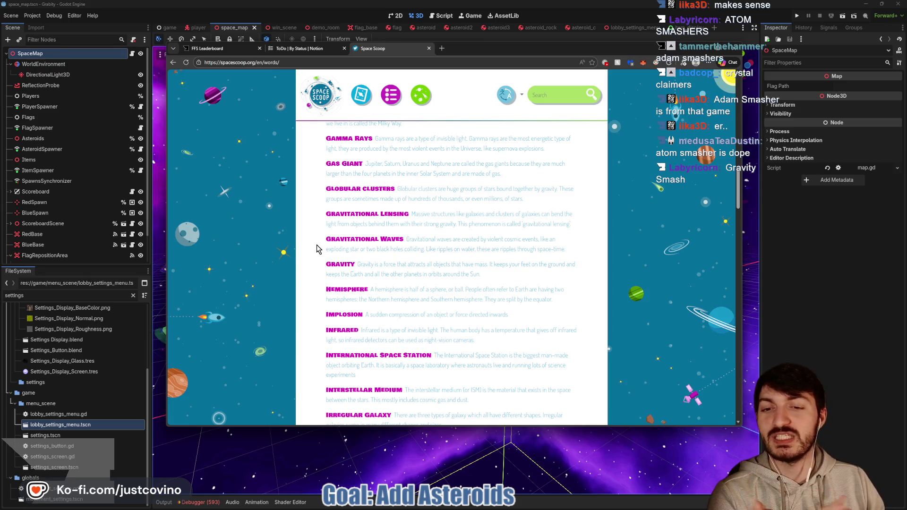
pyautogui.scroll(-5, 317, 249)
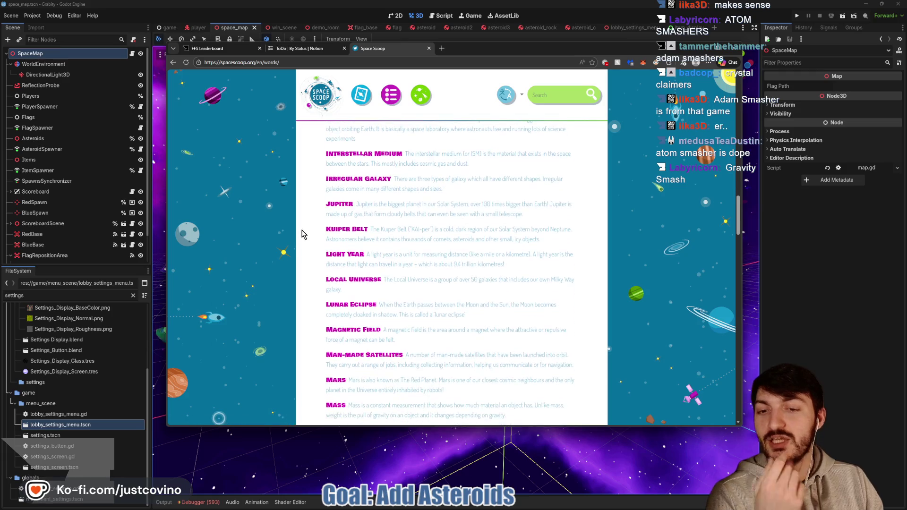
pyautogui.scroll(-2, 294, 236)
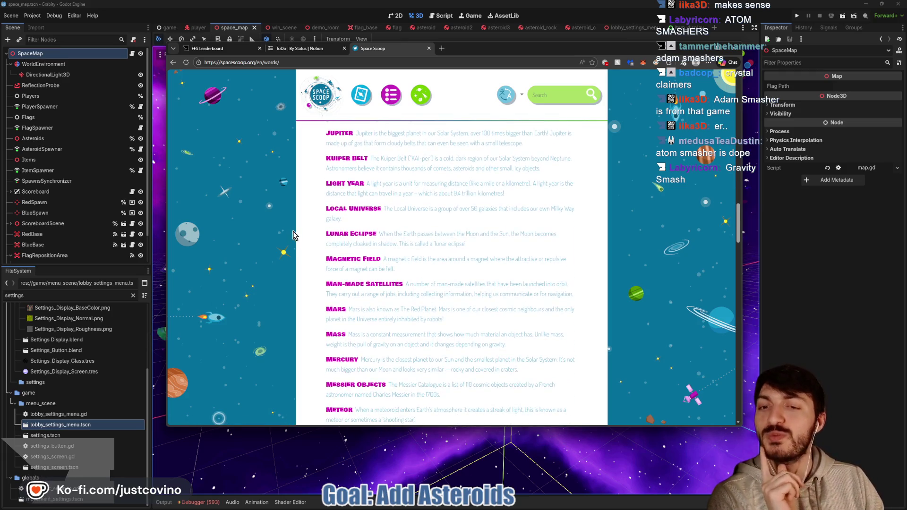
pyautogui.scroll(-1, 292, 241)
pyautogui.scroll(-6, 290, 241)
pyautogui.scroll(-5, 290, 238)
pyautogui.scroll(-6, 288, 237)
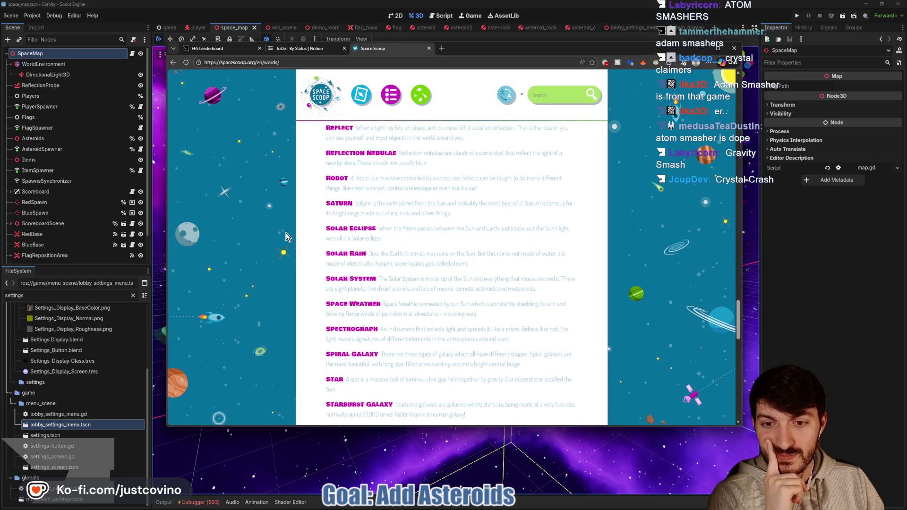
pyautogui.scroll(-5, 287, 236)
pyautogui.scroll(-1, 287, 236)
pyautogui.scroll(-1, 286, 237)
pyautogui.scroll(-1, 285, 237)
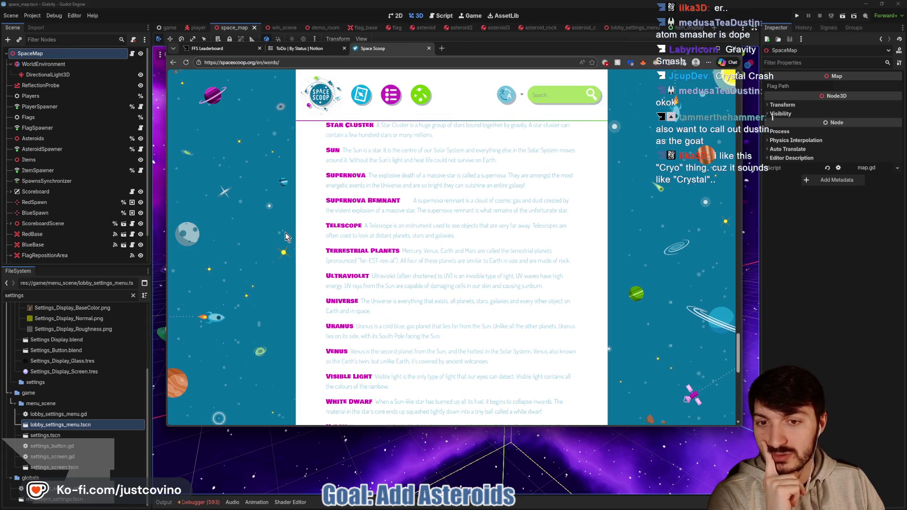
pyautogui.scroll(-1, 285, 236)
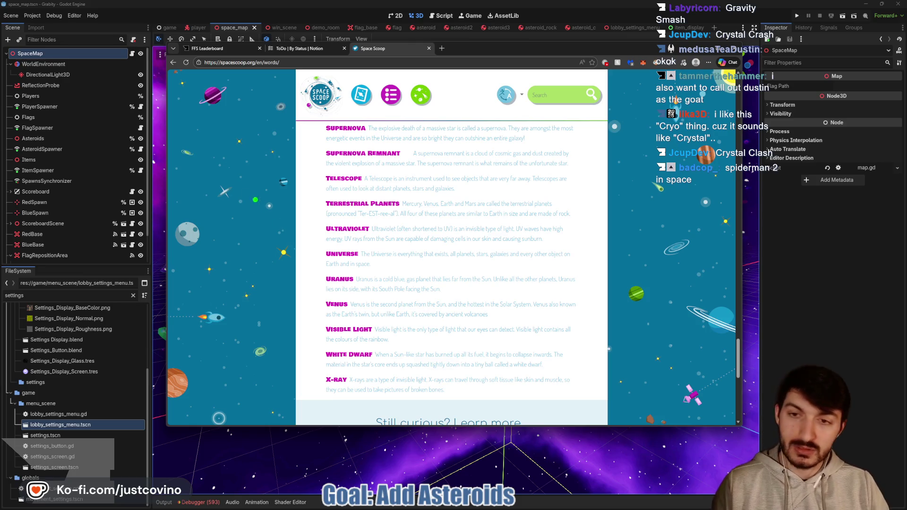
pyautogui.moveTo(235, 182)
pyautogui.mouseDown()
pyautogui.moveTo(287, 231)
pyautogui.moveTo(310, 208)
pyautogui.moveTo(286, 245)
pyautogui.moveTo(350, 222)
pyautogui.mouseUp()
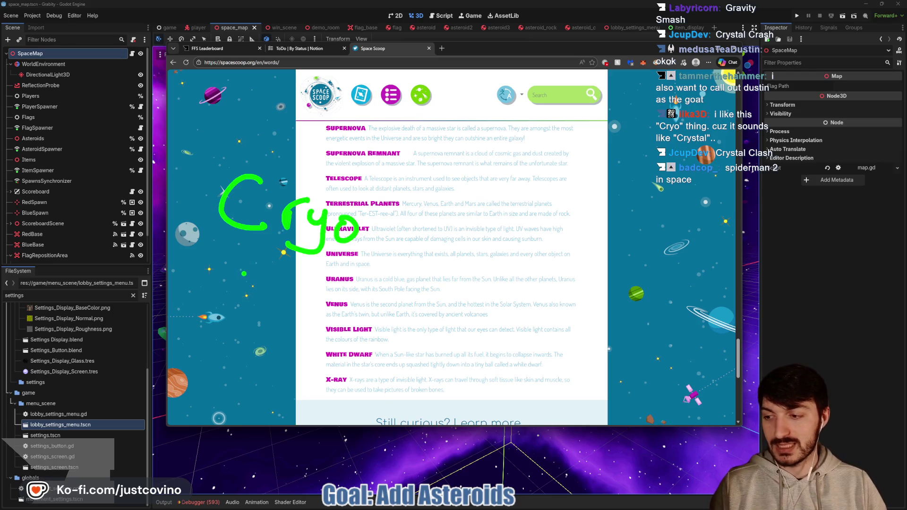
pyautogui.moveTo(374, 222)
pyautogui.mouseDown()
pyautogui.moveTo(399, 221)
pyautogui.moveTo(403, 239)
pyautogui.mouseUp()
pyautogui.moveTo(432, 201)
pyautogui.mouseDown()
pyautogui.moveTo(433, 229)
pyautogui.moveTo(455, 200)
pyautogui.moveTo(524, 245)
pyautogui.moveTo(562, 248)
pyautogui.mouseUp()
pyautogui.moveTo(579, 242); pyautogui.dragTo(610, 266)
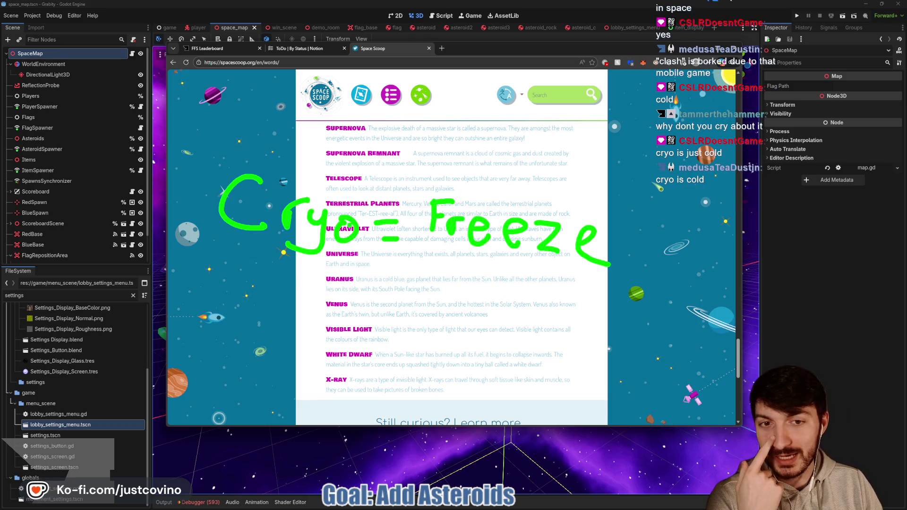
pyautogui.moveTo(520, 233); pyautogui.dragTo(628, 239)
pyautogui.moveTo(496, 156)
pyautogui.mouseDown()
pyautogui.moveTo(506, 193)
pyautogui.moveTo(528, 177)
pyautogui.moveTo(558, 212)
pyautogui.mouseUp()
pyautogui.moveTo(597, 165); pyautogui.dragTo(612, 201)
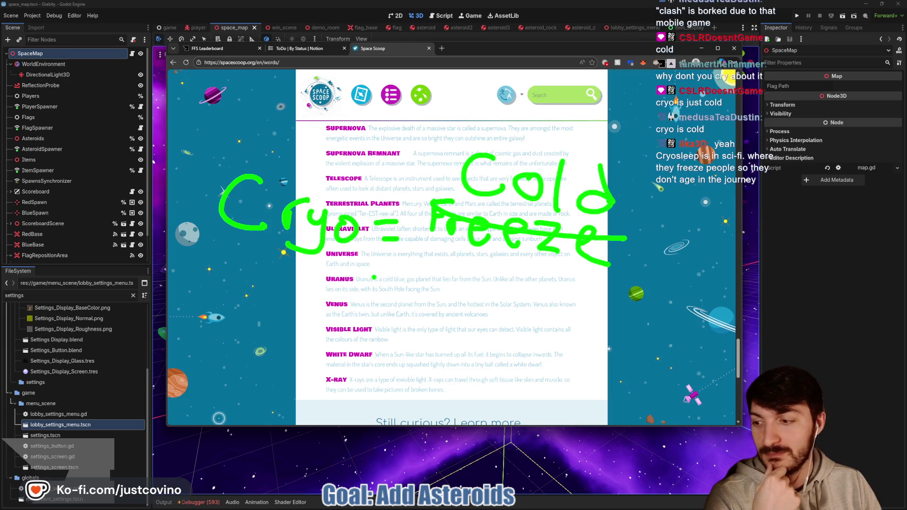
pyautogui.moveTo(246, 104); pyautogui.dragTo(254, 148)
pyautogui.moveTo(248, 108); pyautogui.dragTo(253, 133)
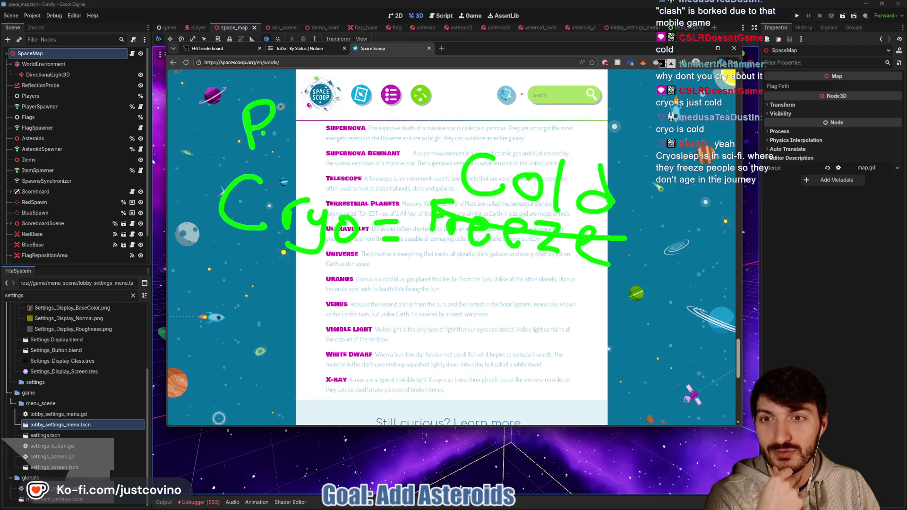
pyautogui.moveTo(306, 146); pyautogui.dragTo(309, 187)
pyautogui.moveTo(326, 138); pyautogui.dragTo(292, 199)
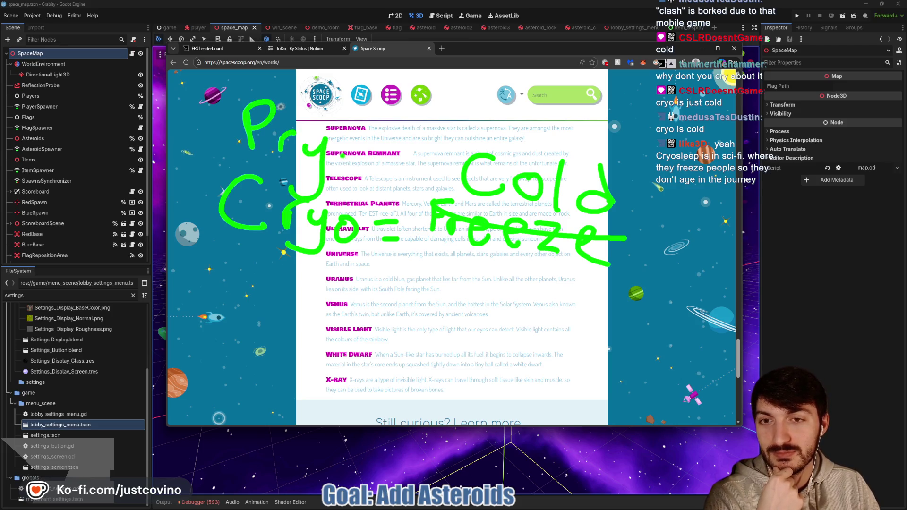
pyautogui.moveTo(286, 144); pyautogui.dragTo(265, 184)
pyautogui.moveTo(357, 139)
pyautogui.mouseDown()
pyautogui.moveTo(326, 163)
pyautogui.moveTo(378, 155)
pyautogui.mouseUp()
pyautogui.moveTo(307, 68)
pyautogui.mouseDown()
pyautogui.moveTo(276, 96)
pyautogui.moveTo(322, 117)
pyautogui.moveTo(345, 92)
pyautogui.moveTo(390, 92)
pyautogui.mouseUp()
pyautogui.moveTo(402, 95); pyautogui.dragTo(399, 96)
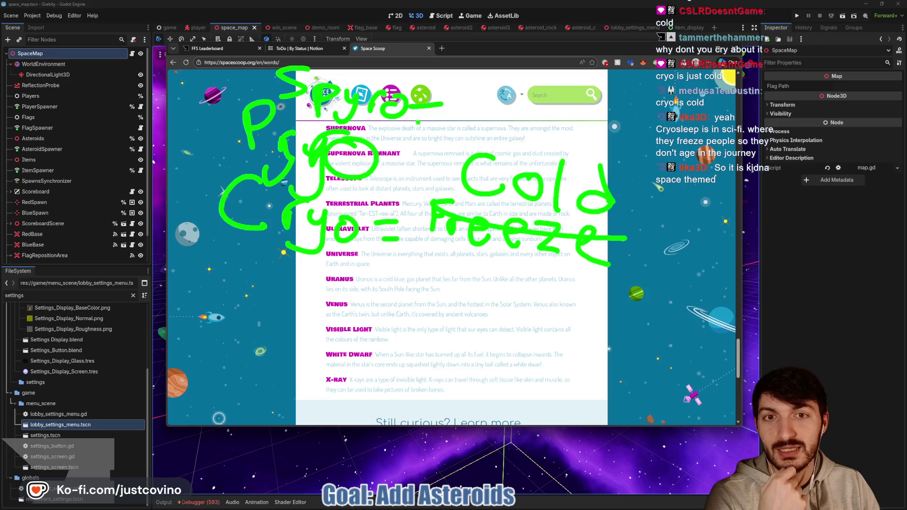
pyautogui.moveTo(467, 93)
pyautogui.mouseDown()
pyautogui.moveTo(487, 95)
pyautogui.moveTo(473, 128)
pyautogui.moveTo(520, 111)
pyautogui.moveTo(541, 132)
pyautogui.moveTo(537, 151)
pyautogui.mouseUp()
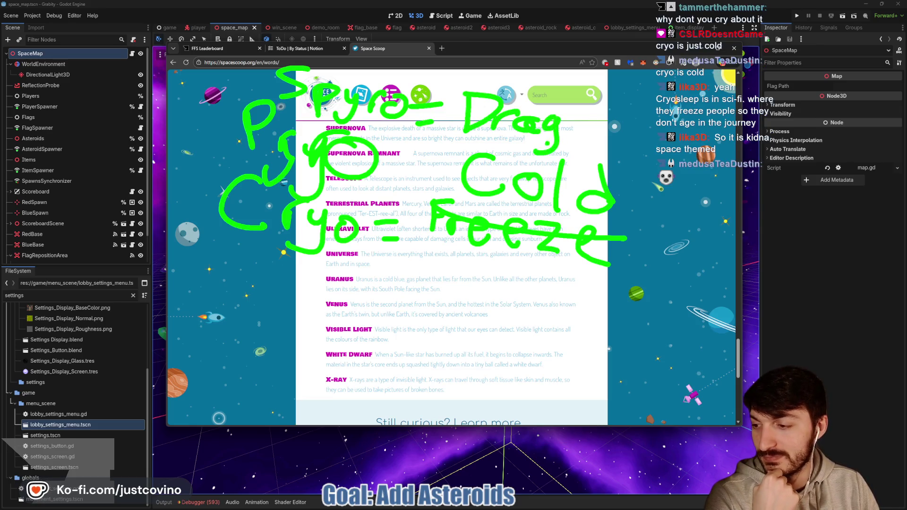
pyautogui.moveTo(586, 117); pyautogui.dragTo(584, 118)
pyautogui.press('Escape')
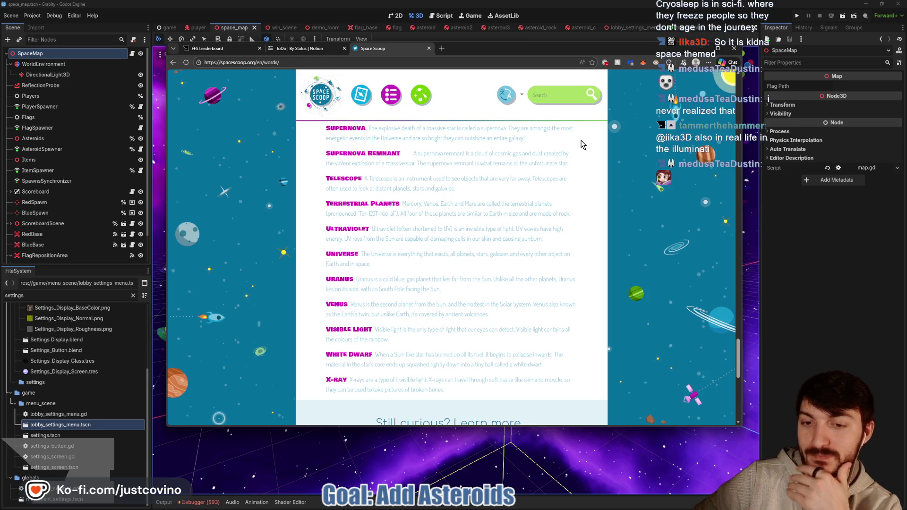
# Close the Space Scoop page and the browser, then switch to the asteroid scene in Godot.
pyautogui.scroll(-3, 508, 246)
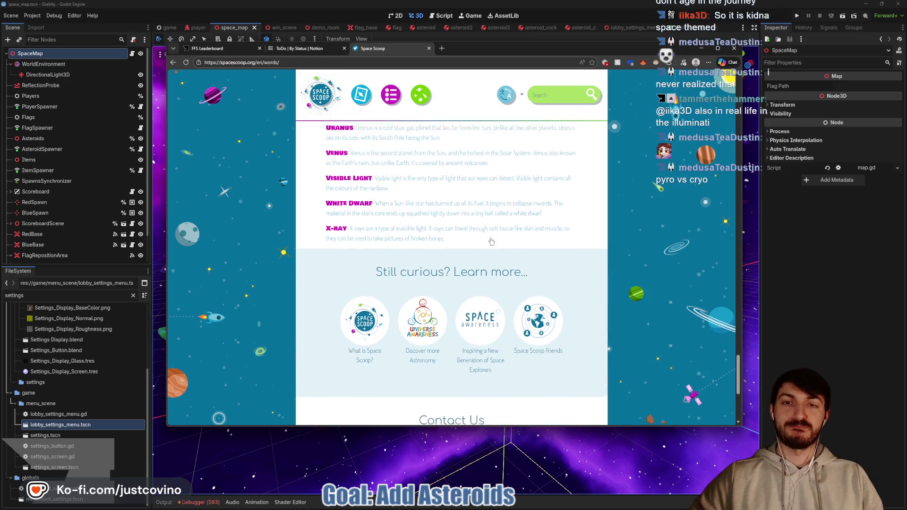
pyautogui.scroll(6, 490, 242)
pyautogui.scroll(3, 490, 245)
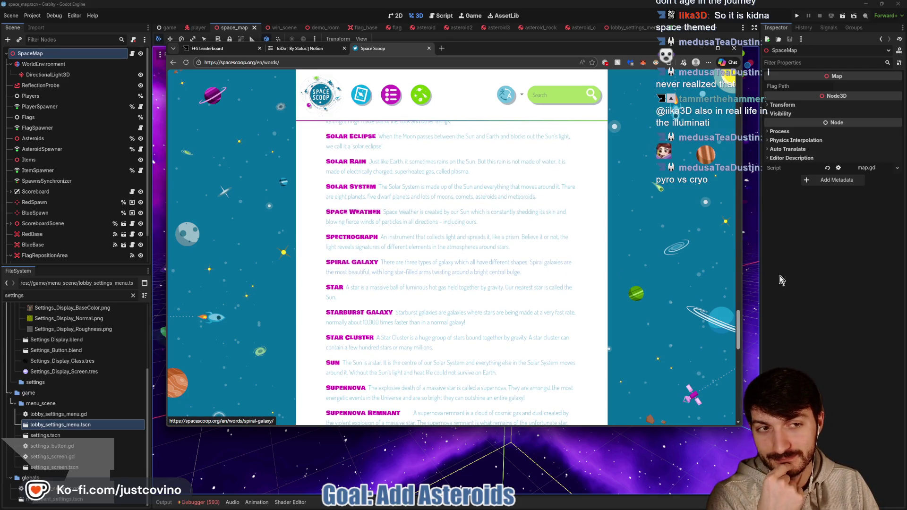
pyautogui.hotkey('alt', 'Tab')
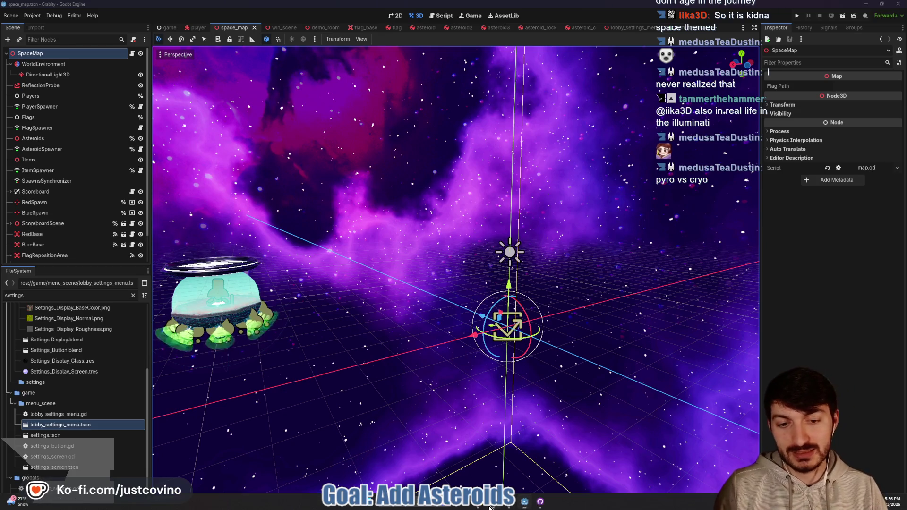
pyautogui.hotkey('alt', 'Tab')
pyautogui.click(429, 48)
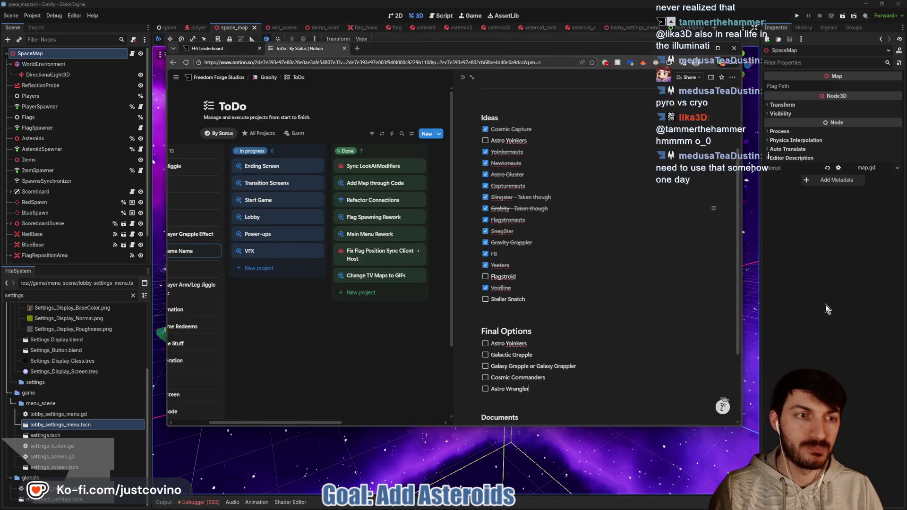
pyautogui.hotkey('alt', 'Tab')
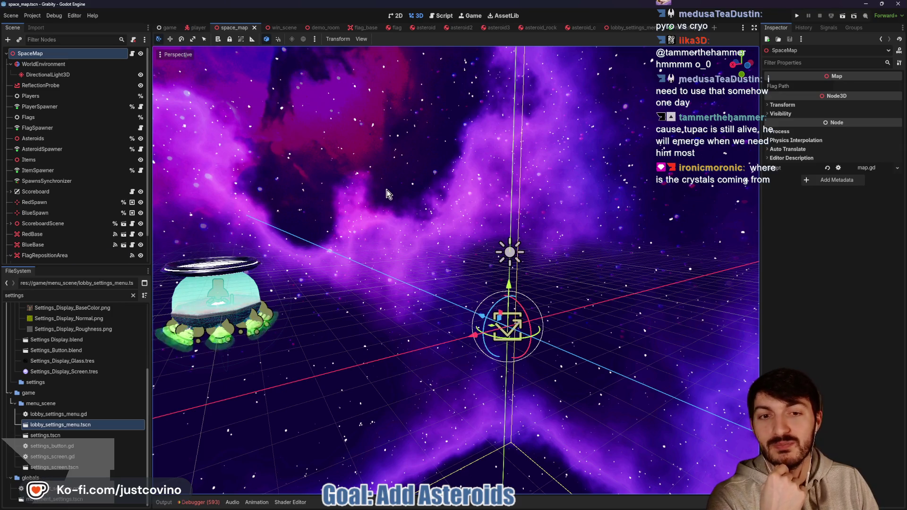
pyautogui.click(418, 28)
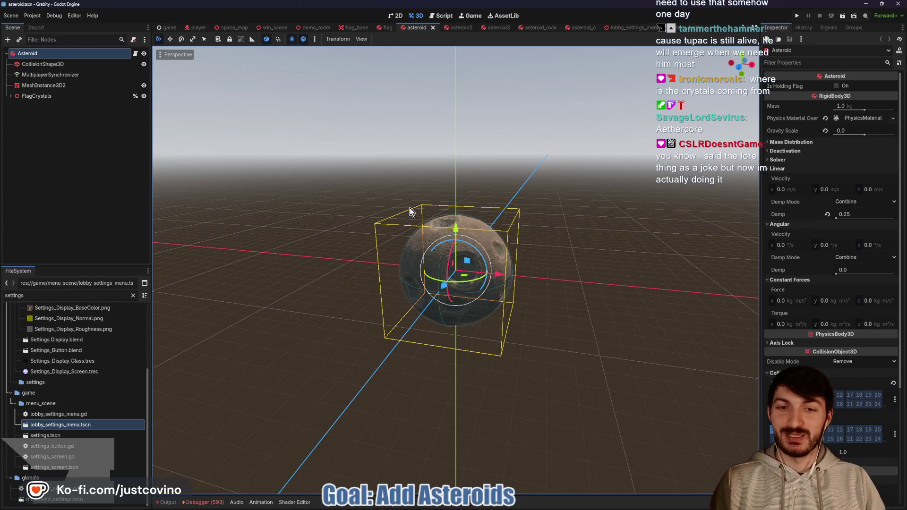
# Browse the game and player scenes, orbit the player view, and open the player.gd script.
pyautogui.moveTo(514, 507)
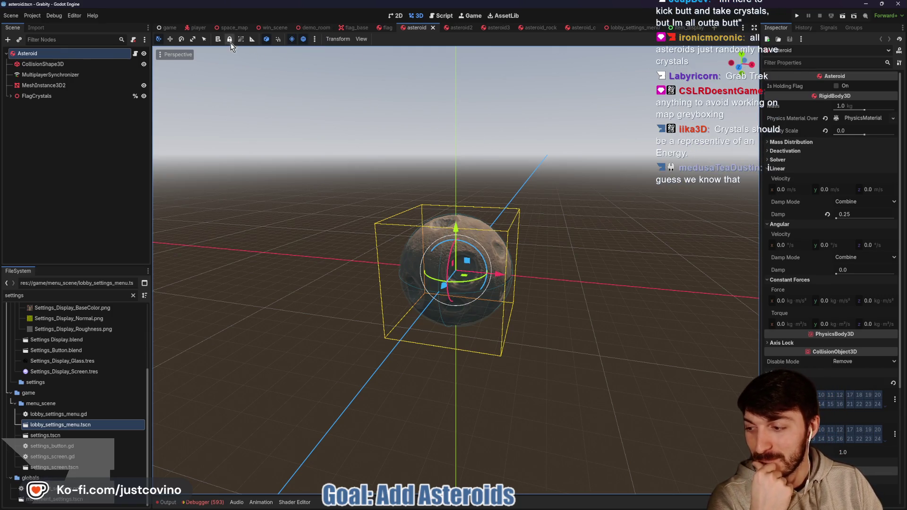
pyautogui.click(170, 28)
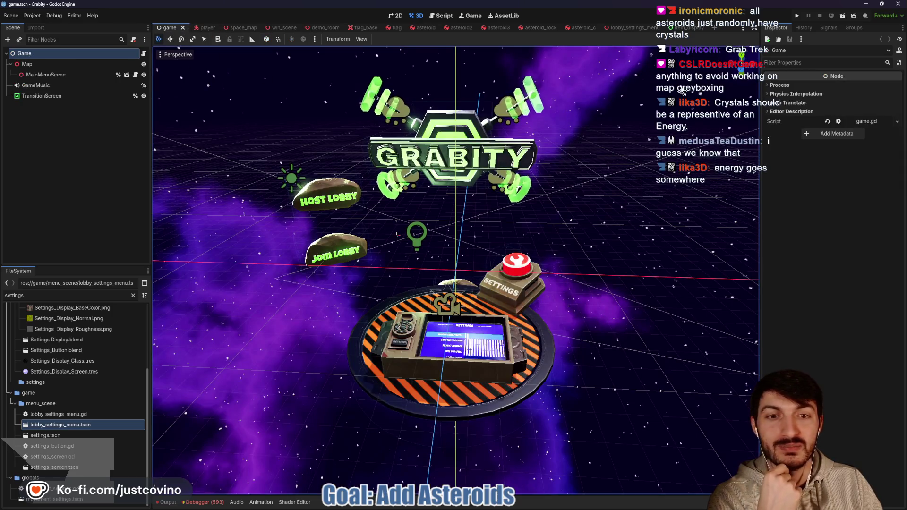
pyautogui.click(209, 27)
pyautogui.moveTo(389, 191); pyautogui.dragTo(236, 118)
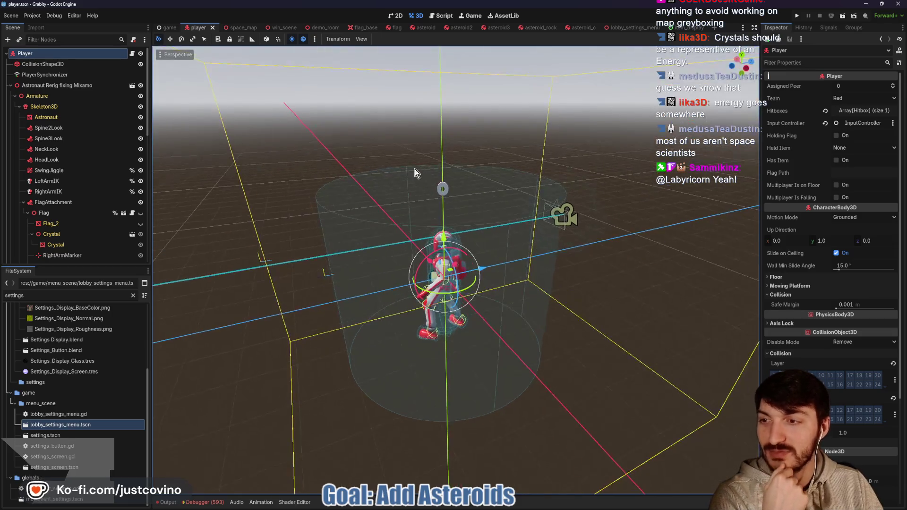
pyautogui.click(132, 53)
pyautogui.scroll(-10, 386, 219)
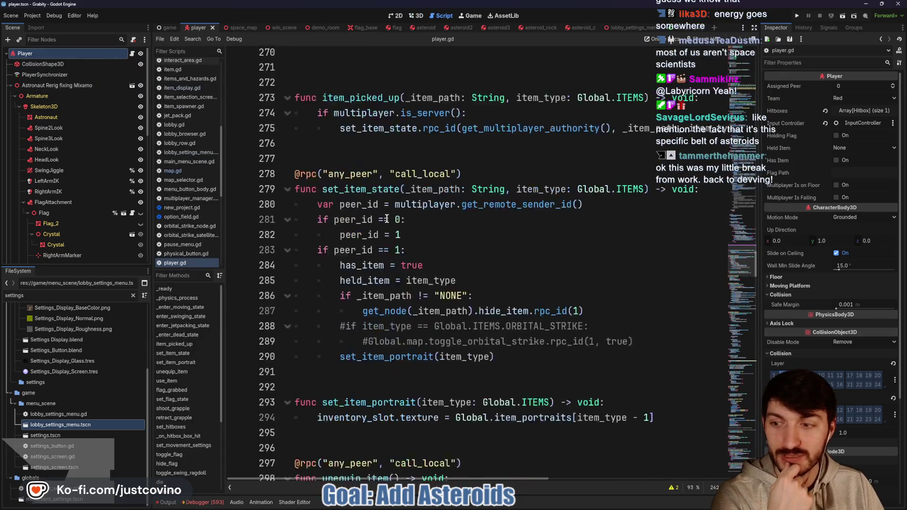
# Launch a test run of the project and accept the Humble Bundle privacy notice.
pyautogui.scroll(-1, 387, 218)
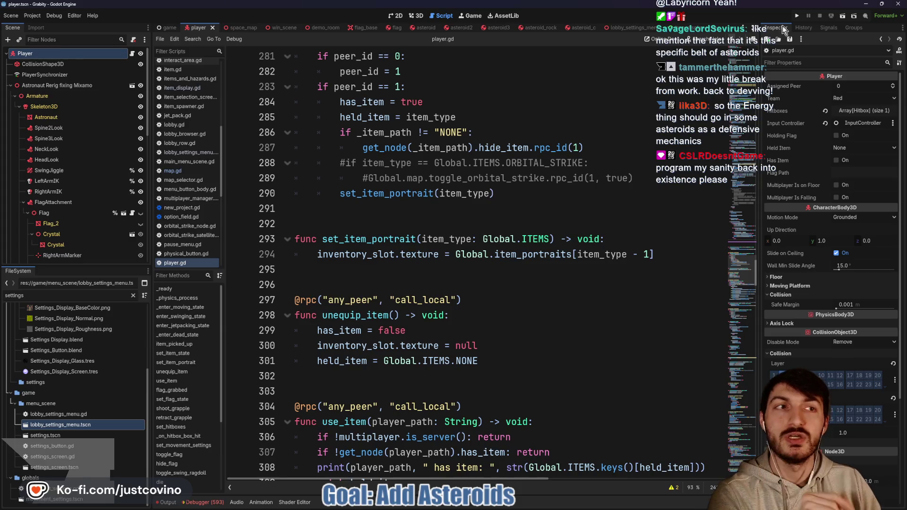
pyautogui.click(796, 11)
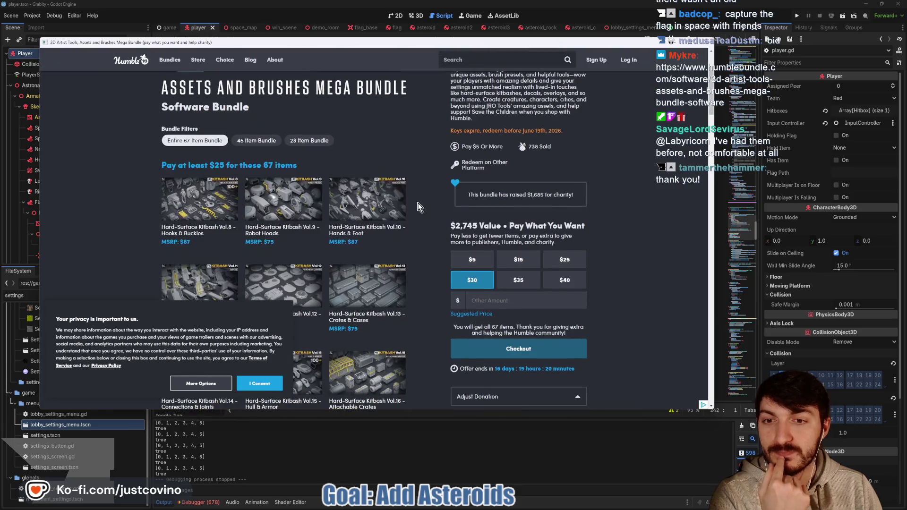
pyautogui.click(260, 384)
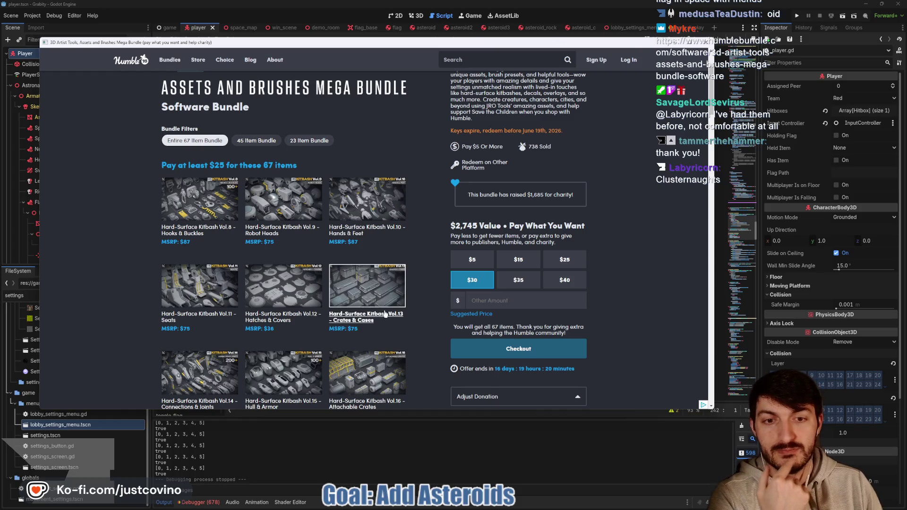
# Look through the items in the bundle's $5 tier, then close the Humble Bundle page.
pyautogui.scroll(2, 422, 277)
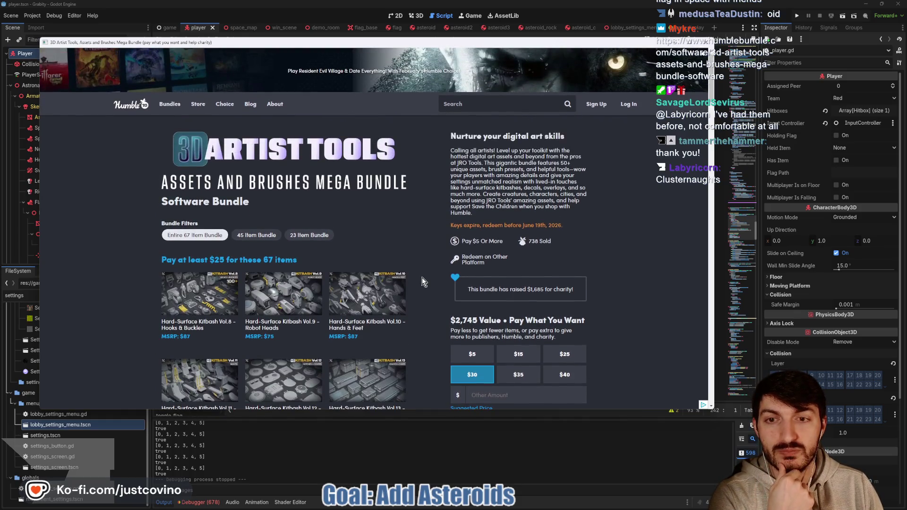
pyautogui.scroll(-2, 421, 277)
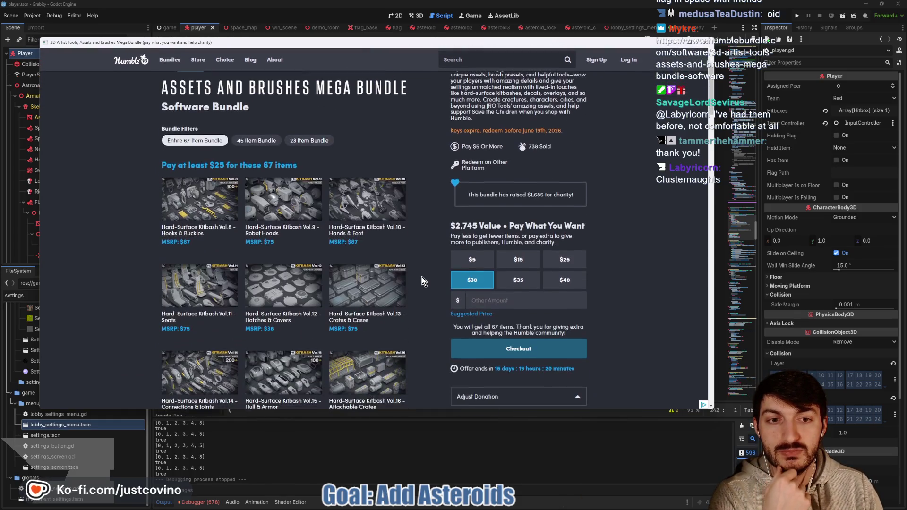
pyautogui.click(473, 263)
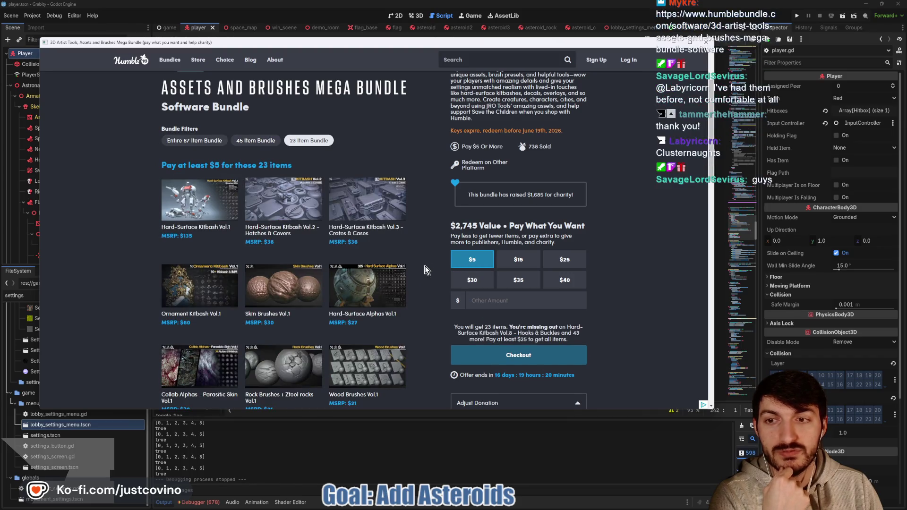
pyautogui.scroll(-3, 427, 270)
pyautogui.scroll(-2, 427, 270)
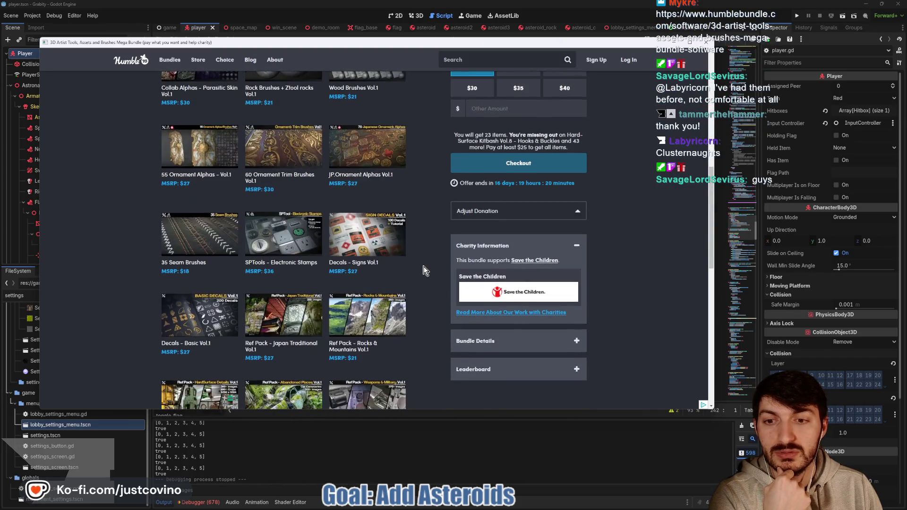
pyautogui.scroll(7, 426, 270)
pyautogui.click(706, 42)
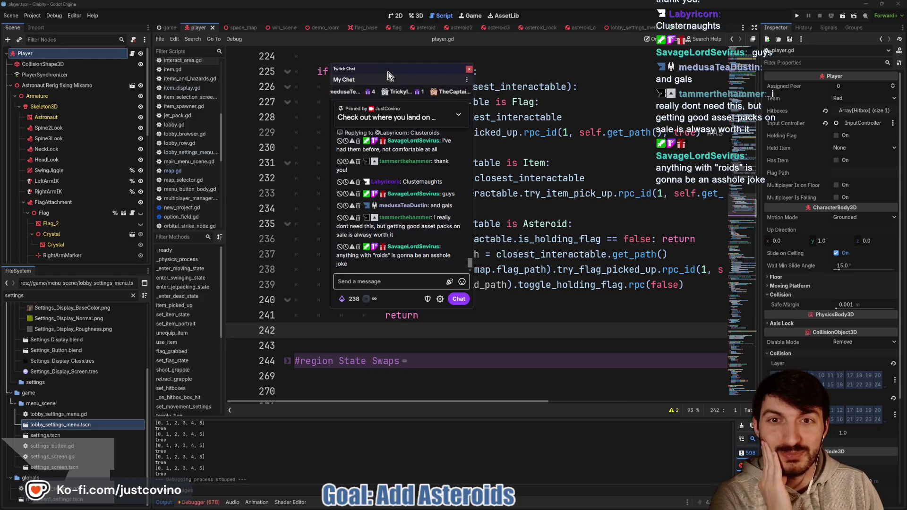
# Dismiss the chat popup and save the player.gd script with Ctrl+S.
pyautogui.click(469, 69)
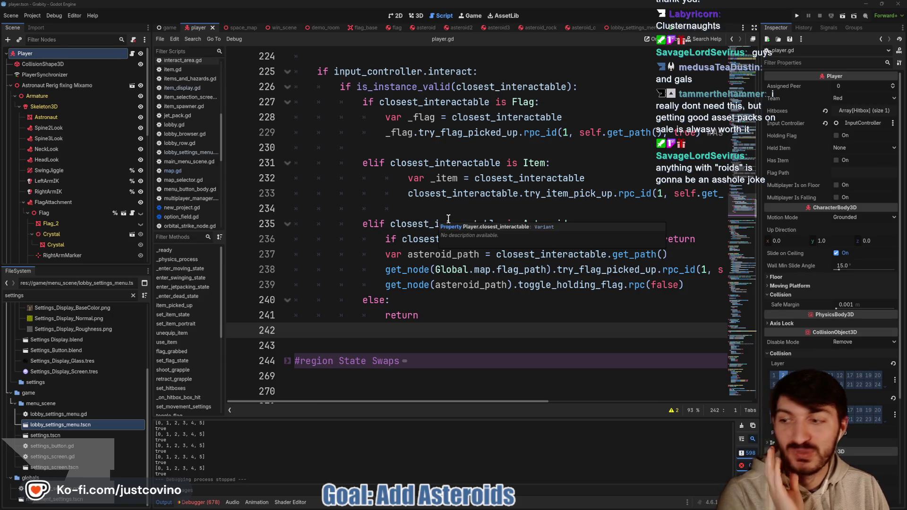
pyautogui.click(439, 208)
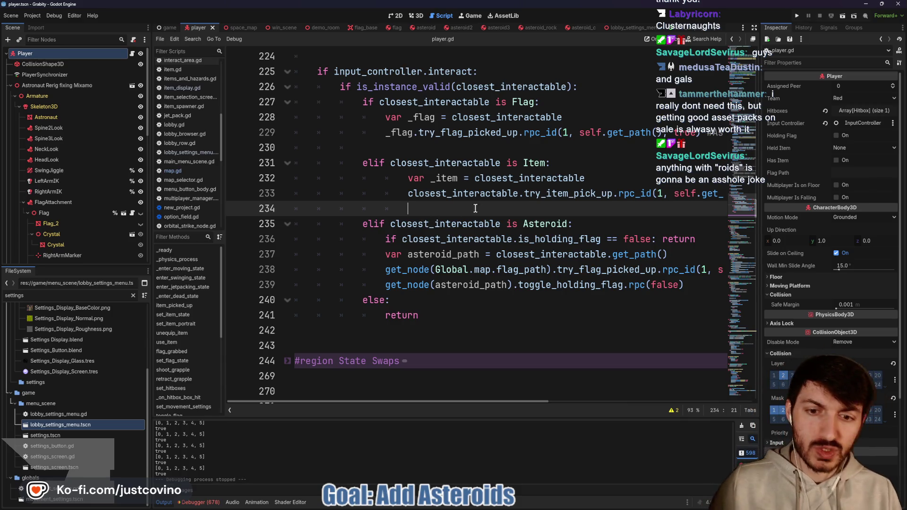
pyautogui.click(461, 330)
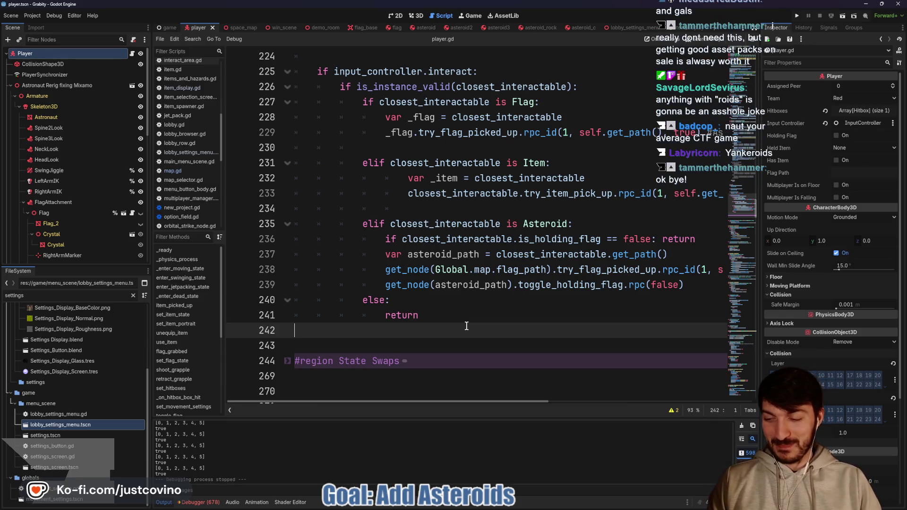
pyautogui.hotkey('ctrl', 's')
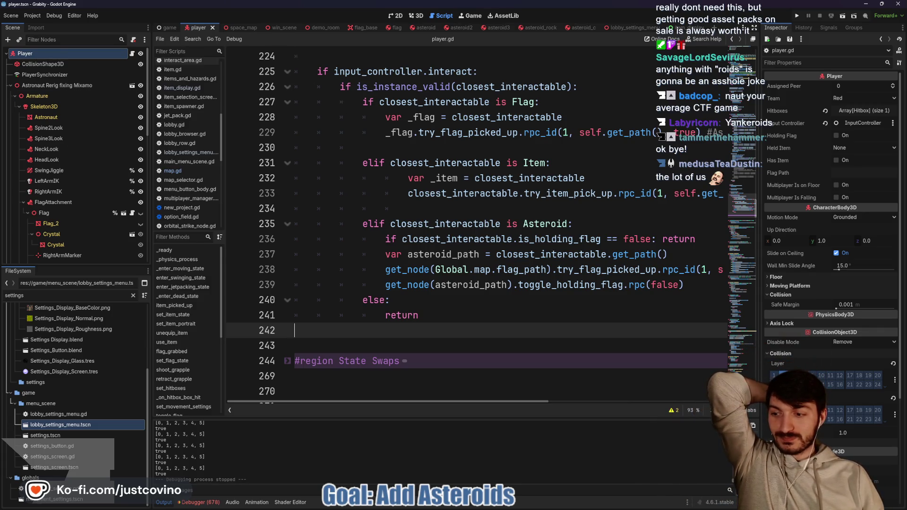
# Switch to the win_scene script and launch the game for a test.
pyautogui.click(284, 27)
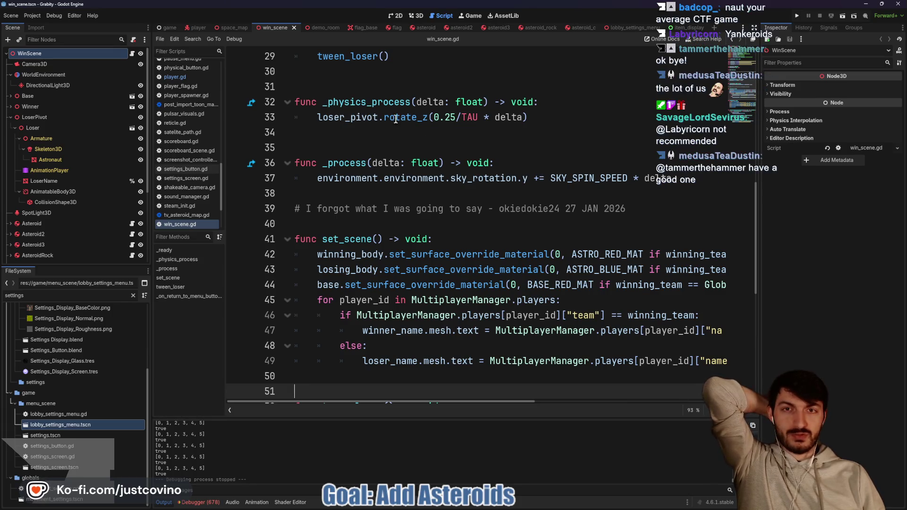
pyautogui.scroll(4, 423, 156)
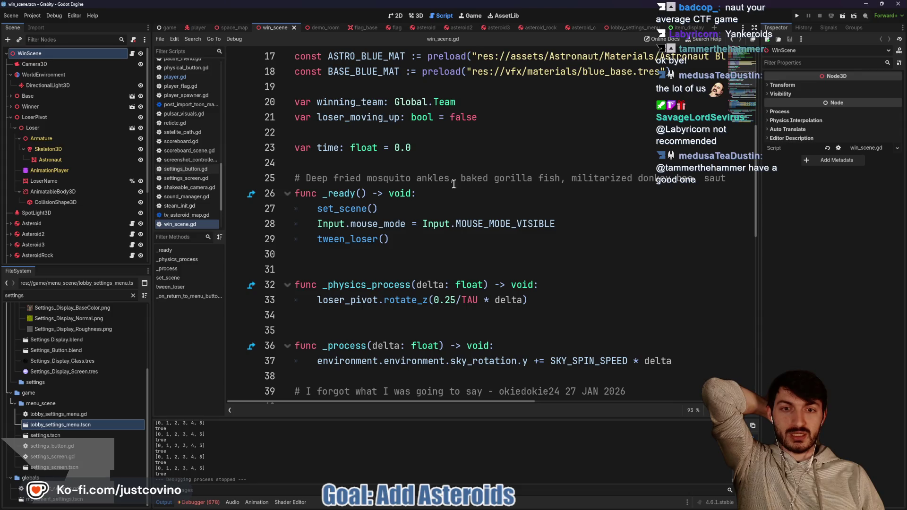
pyautogui.click(797, 15)
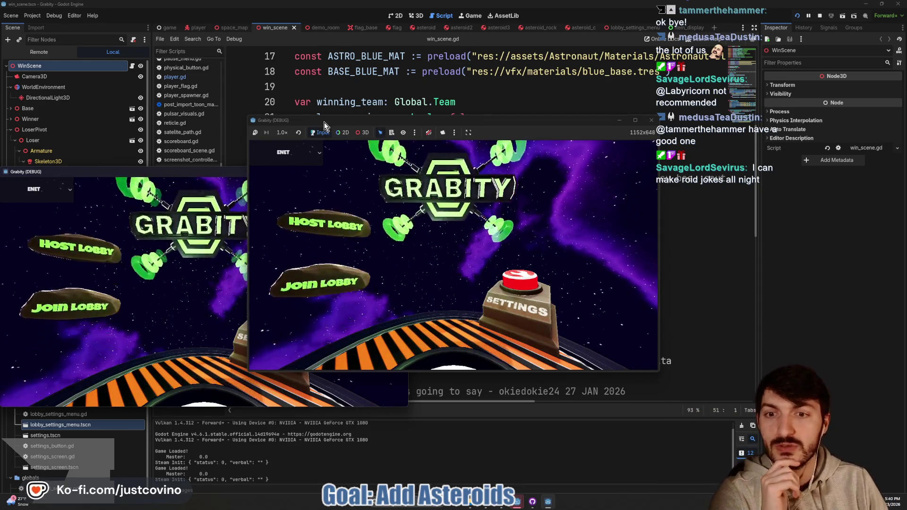
# Host a private lobby in the running game and open Game Customizations.
pyautogui.click(330, 210)
pyautogui.click(449, 225)
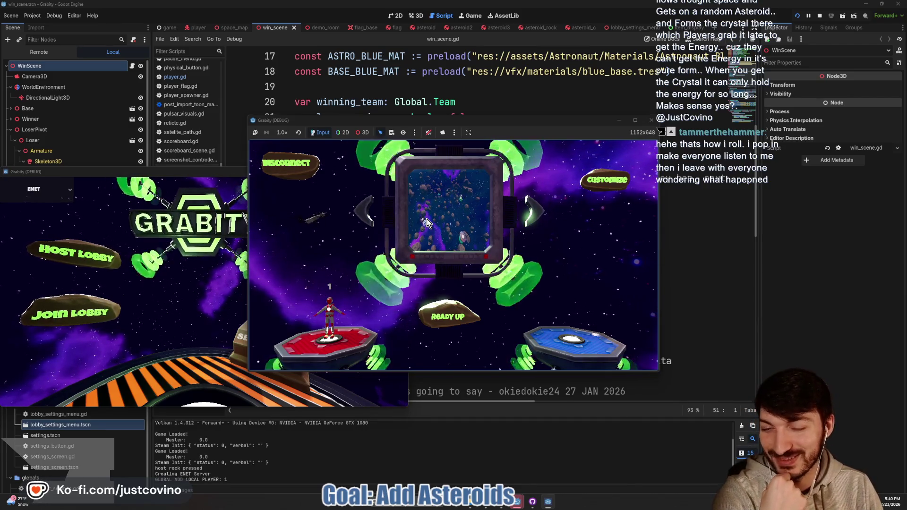
pyautogui.click(593, 185)
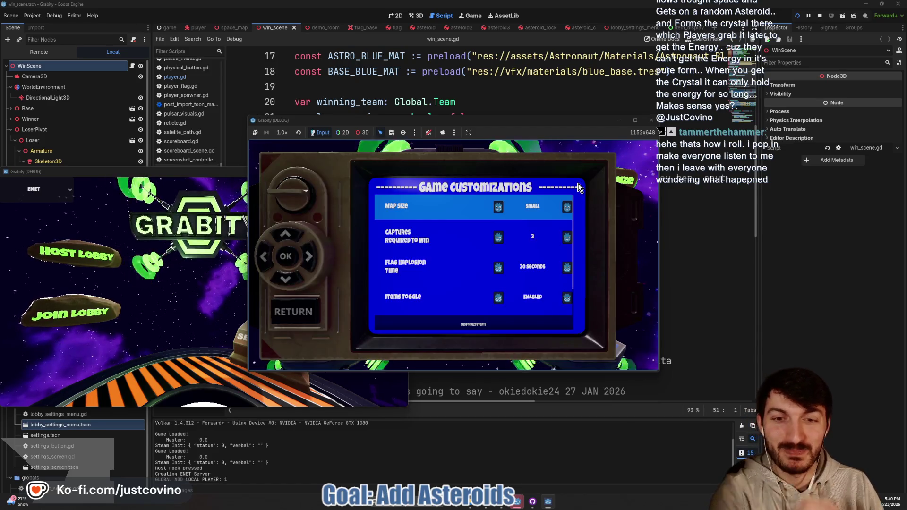
# Step through the options to Hazards Toggle and back to Flag Implosion Time, then stop the game.
pyautogui.press('Down')
pyautogui.press('Down')
pyautogui.press('Down')
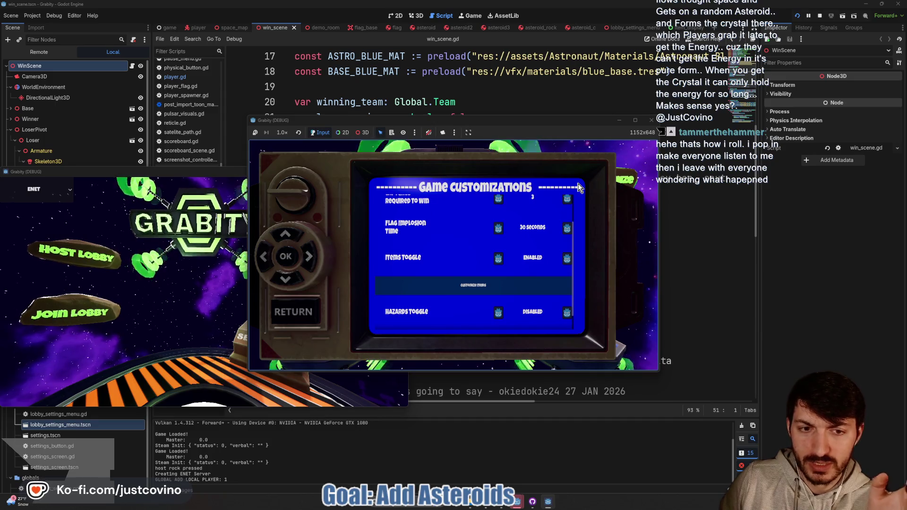
pyautogui.press('Down')
pyautogui.press('Up')
pyautogui.press('Up')
pyautogui.press('Up')
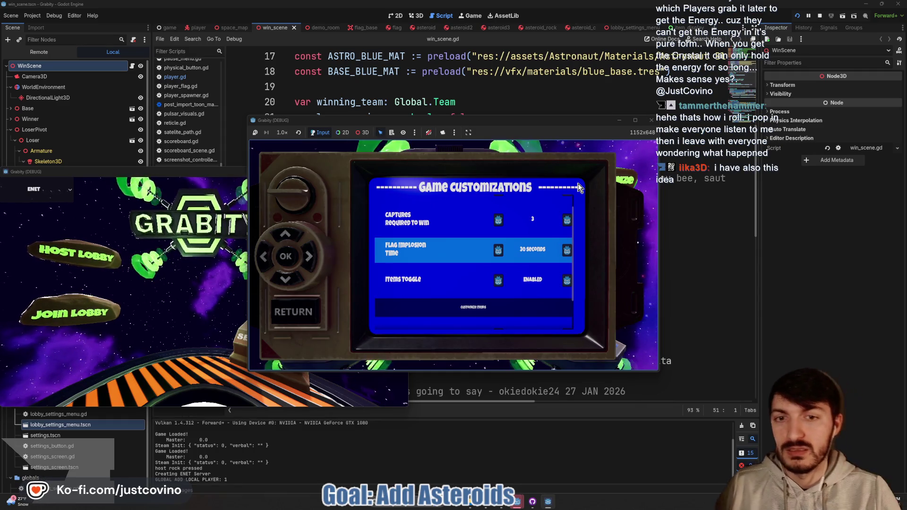
pyautogui.click(820, 17)
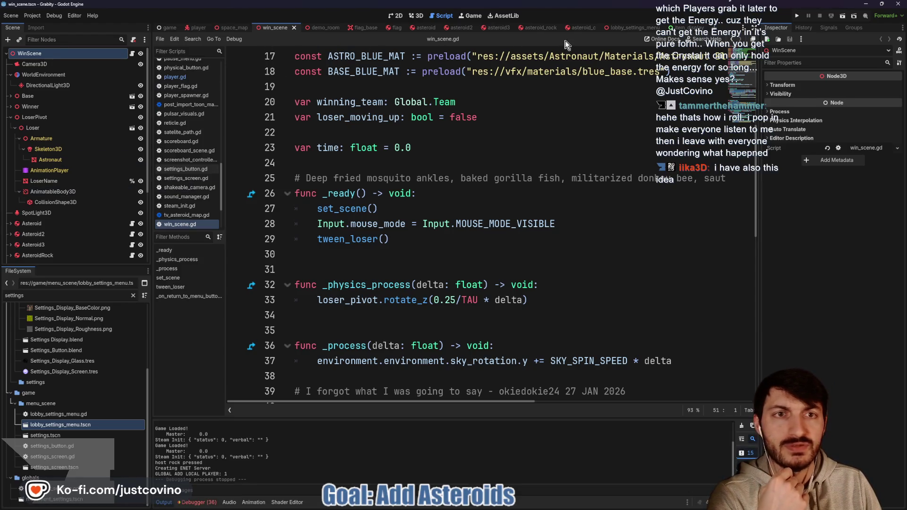
pyautogui.click(633, 27)
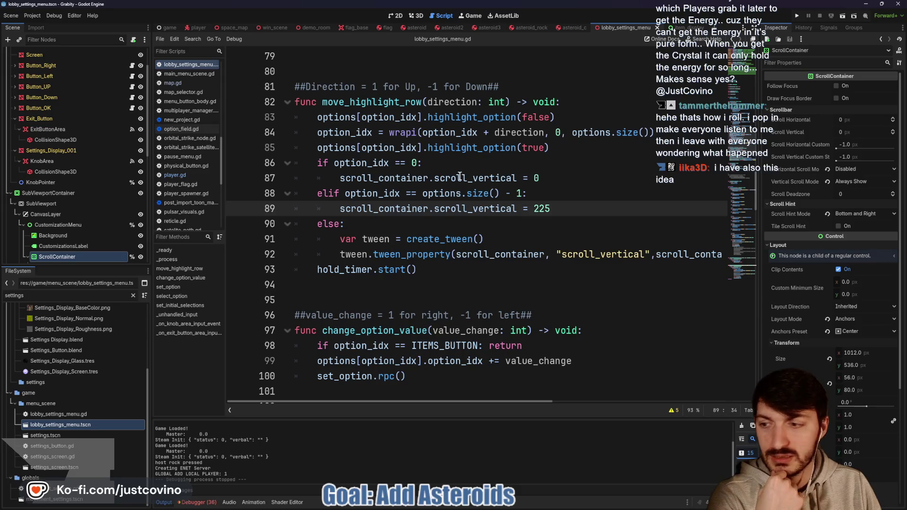
pyautogui.scroll(-4, 474, 217)
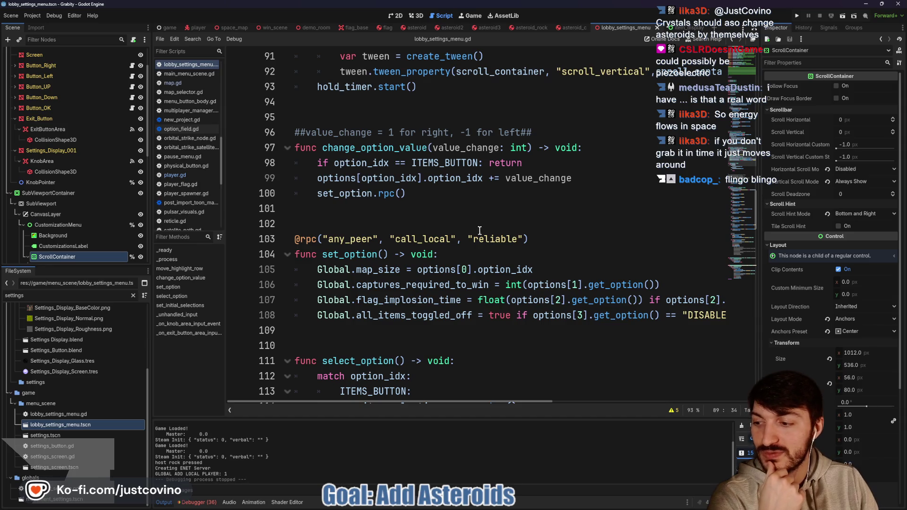
pyautogui.scroll(-1, 458, 243)
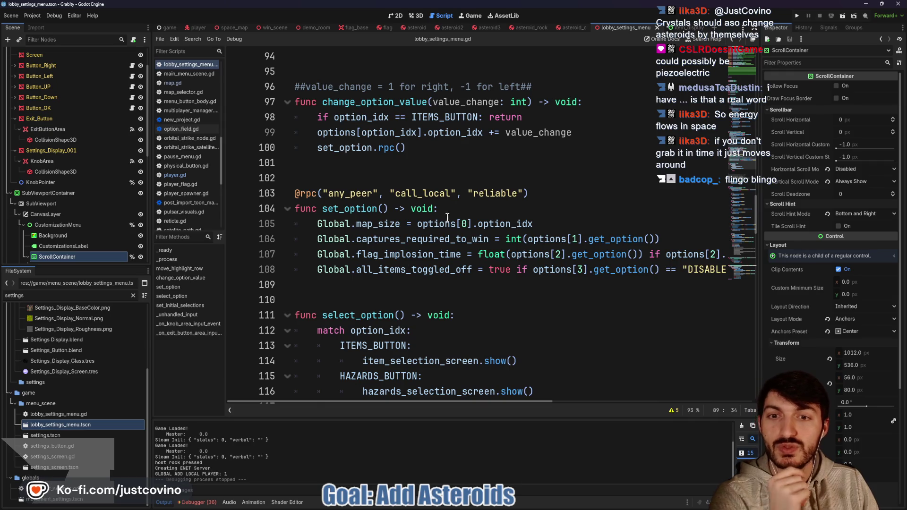
pyautogui.scroll(-3, 395, 247)
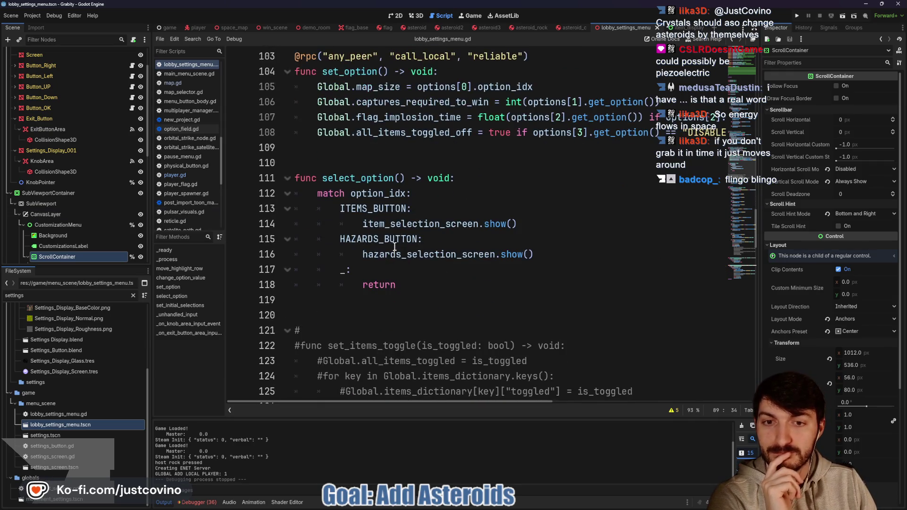
pyautogui.scroll(4, 397, 246)
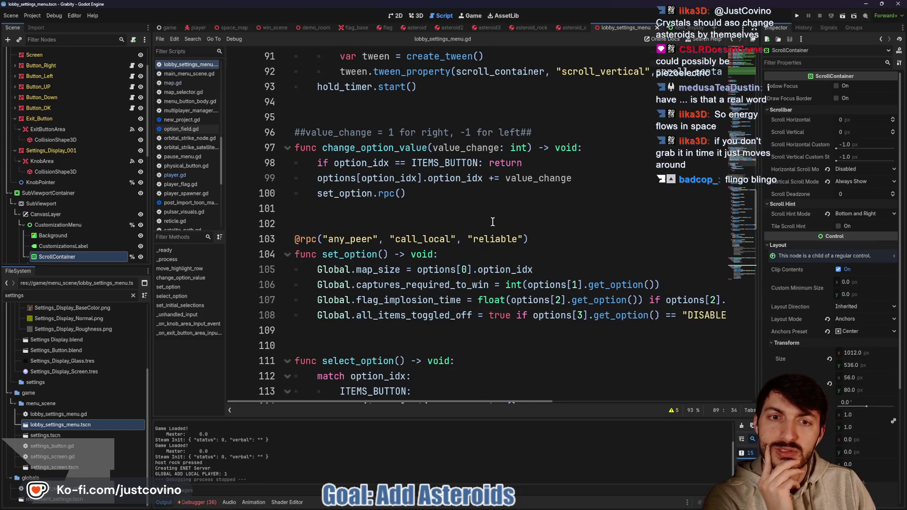
pyautogui.scroll(2, 493, 222)
pyautogui.scroll(4, 492, 222)
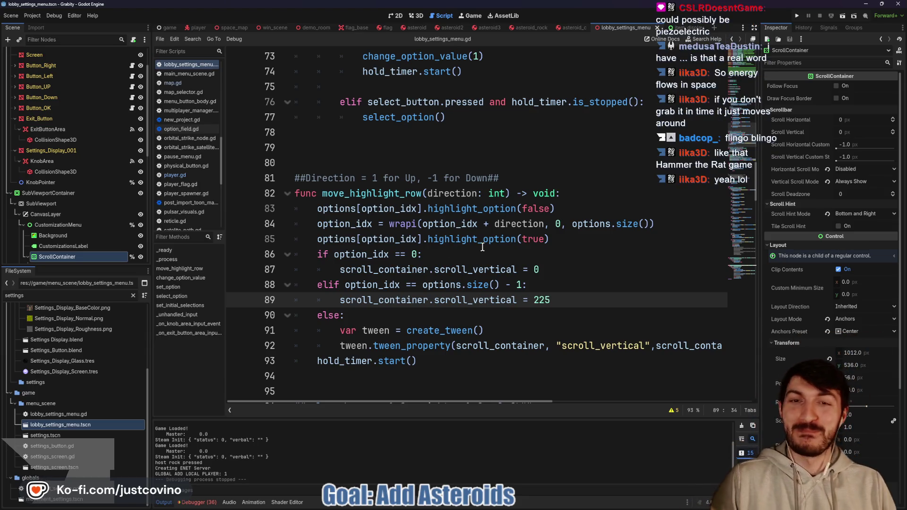
pyautogui.scroll(2, 472, 239)
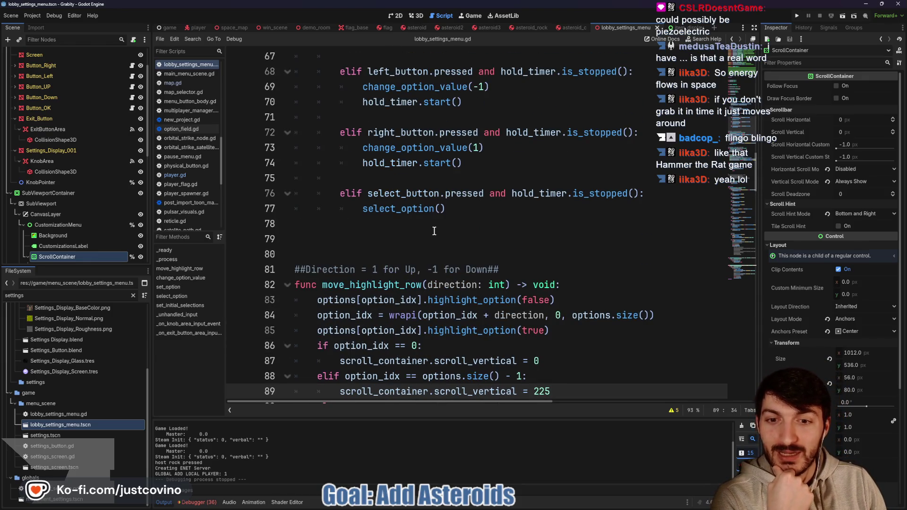
pyautogui.scroll(5, 435, 231)
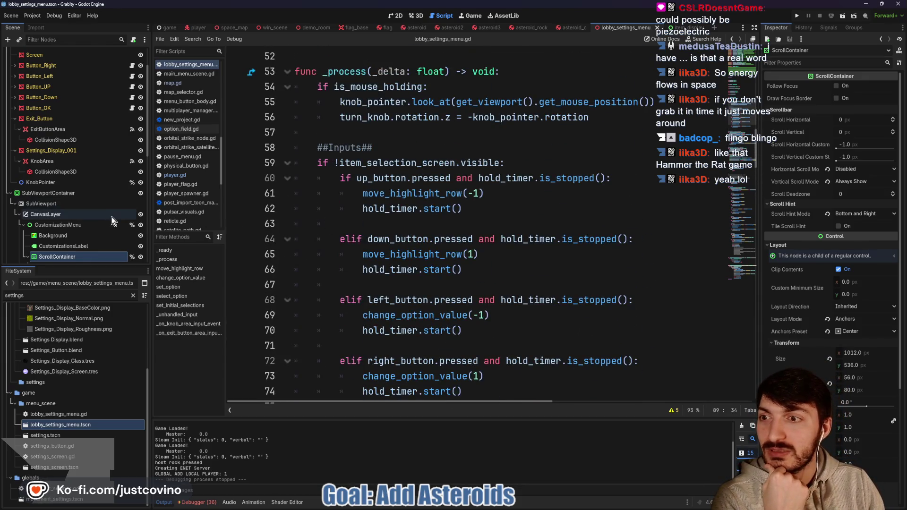
pyautogui.scroll(-8, 364, 207)
pyautogui.scroll(-4, 391, 208)
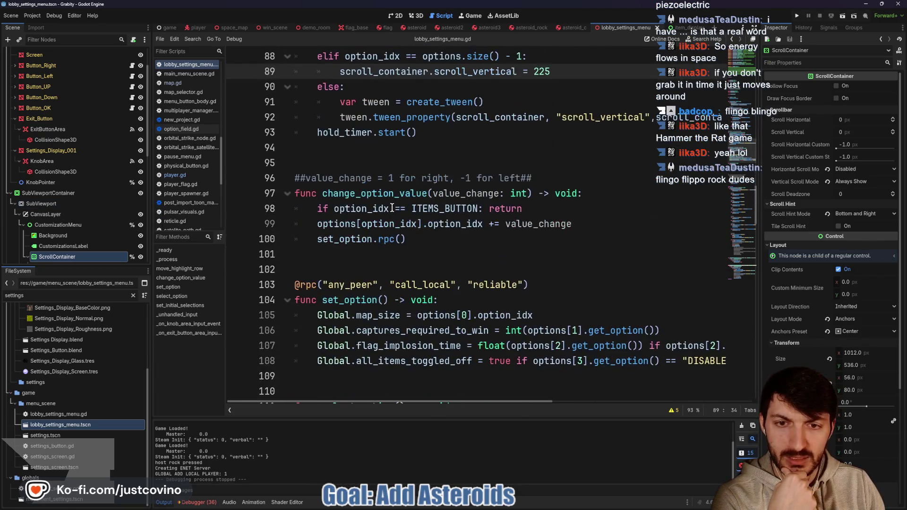
pyautogui.scroll(-3, 444, 224)
pyautogui.click(411, 215)
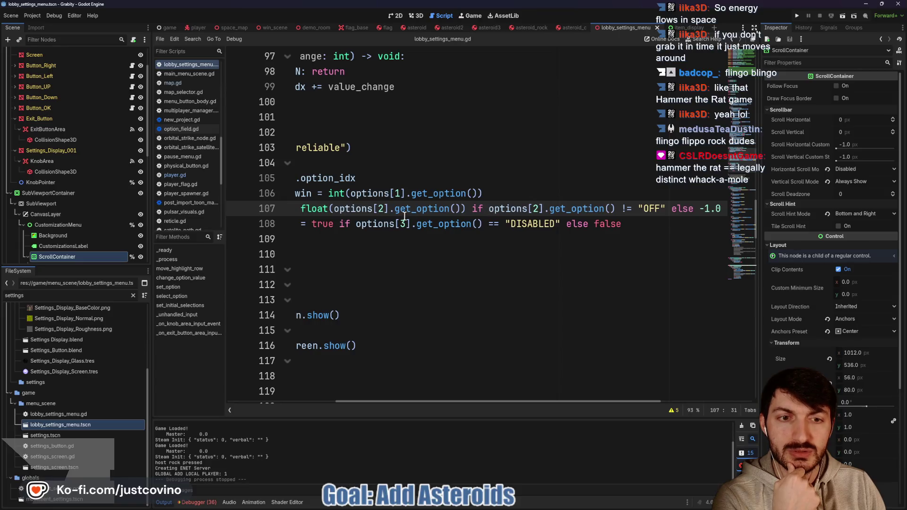
pyautogui.hscroll(3, 486, 210)
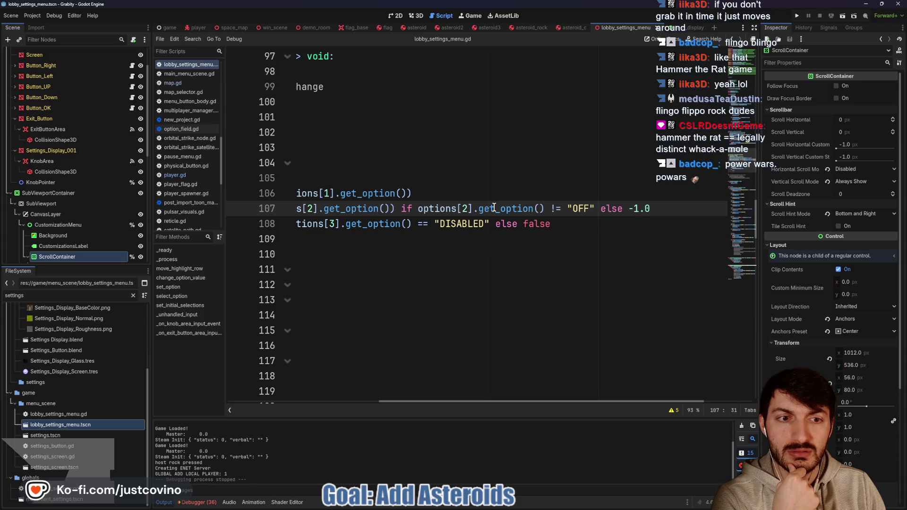
pyautogui.hscroll(-4, 490, 206)
pyautogui.hscroll(-2, 523, 208)
pyautogui.hscroll(-2, 523, 208)
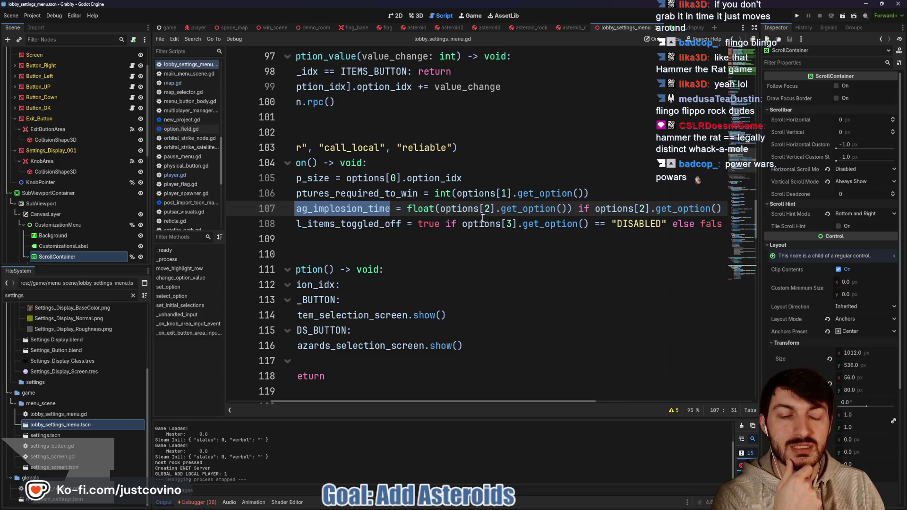
pyautogui.hscroll(-4, 435, 220)
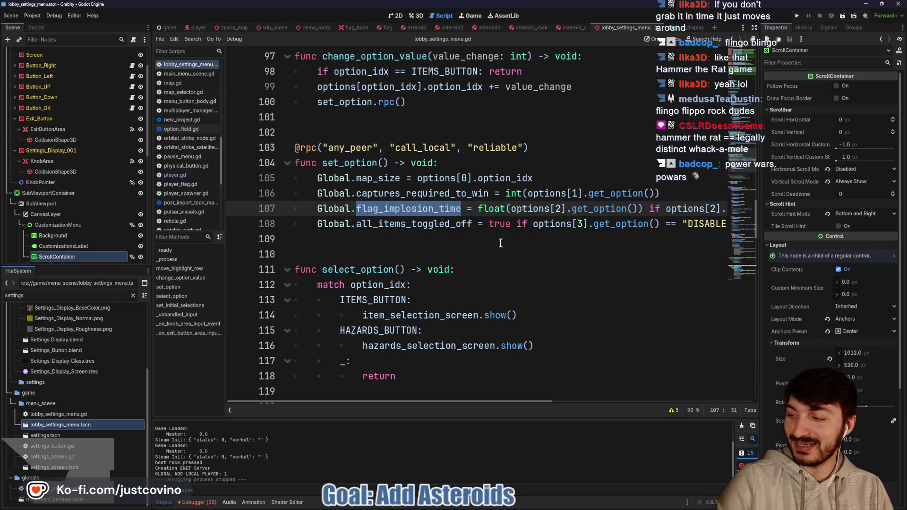
pyautogui.click(427, 244)
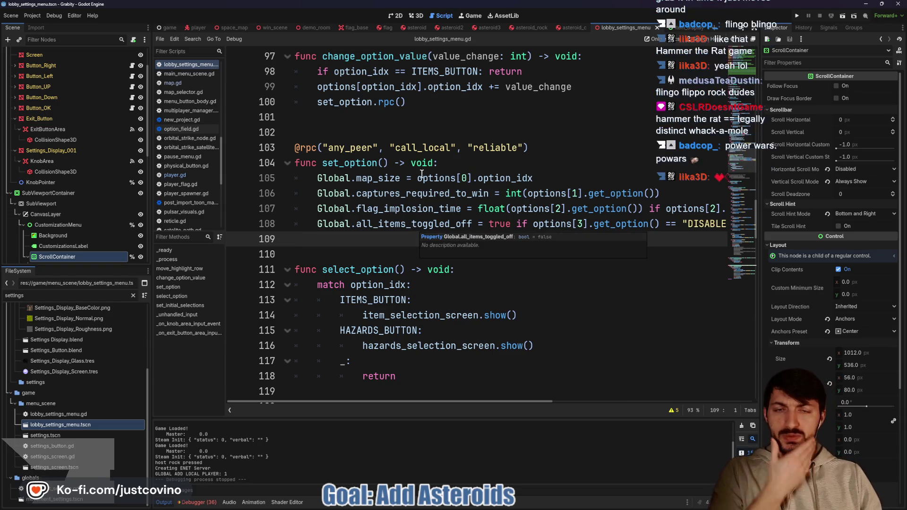
pyautogui.click(396, 16)
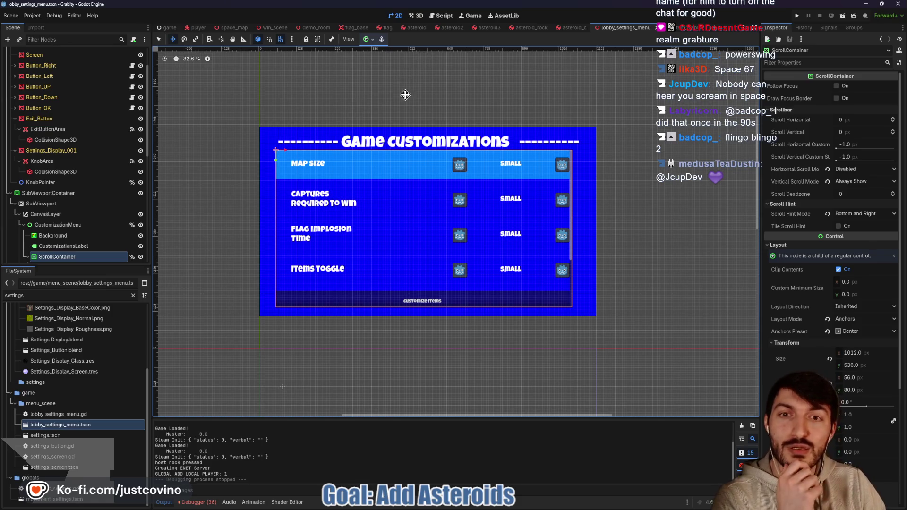
# Switch to the asteroid scene, showing the Asteroid rigid body in 3D.
pyautogui.click(415, 28)
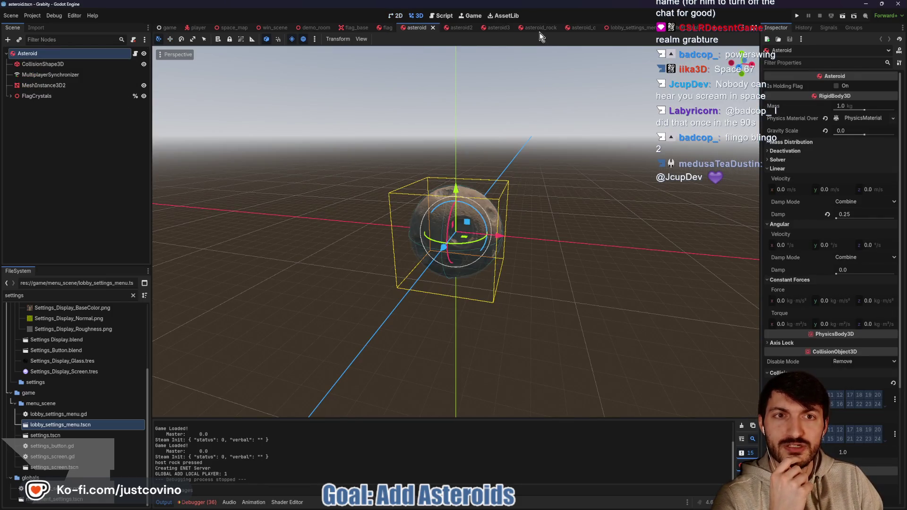
# In asteroid_c, drag MultiplayerSynchronizer to the top of the scene tree.
pyautogui.click(580, 28)
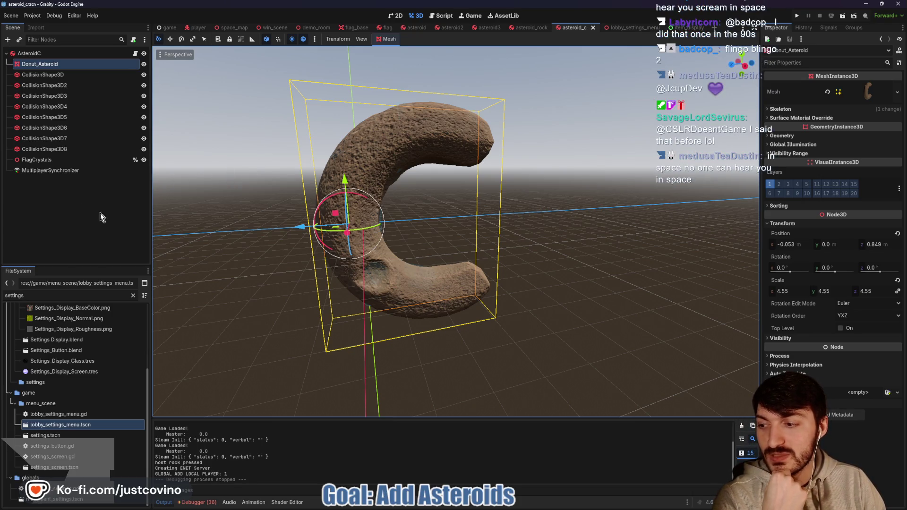
pyautogui.click(27, 172)
pyautogui.moveTo(27, 172); pyautogui.dragTo(28, 60)
# Drop Crystal.blend into asteroid_c, then delete the added Crystal2 node.
pyautogui.click(36, 170)
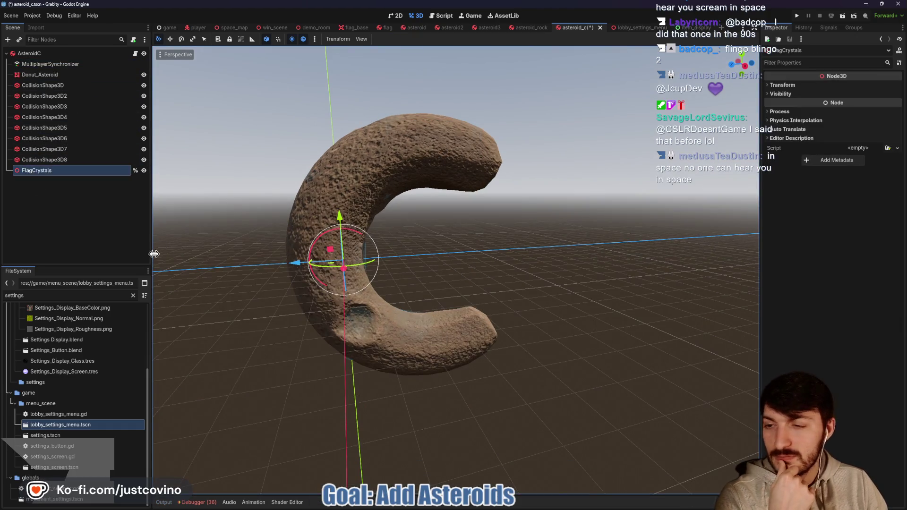
pyautogui.scroll(3, 67, 358)
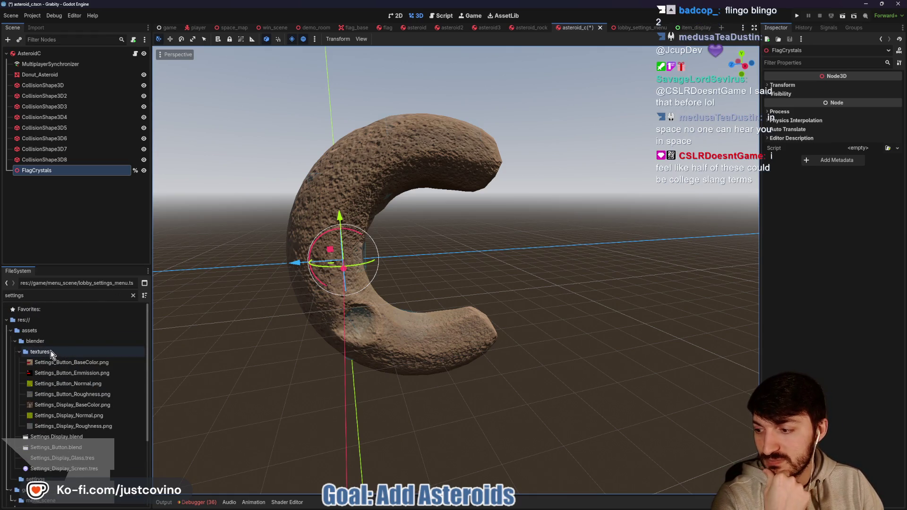
pyautogui.moveTo(85, 367)
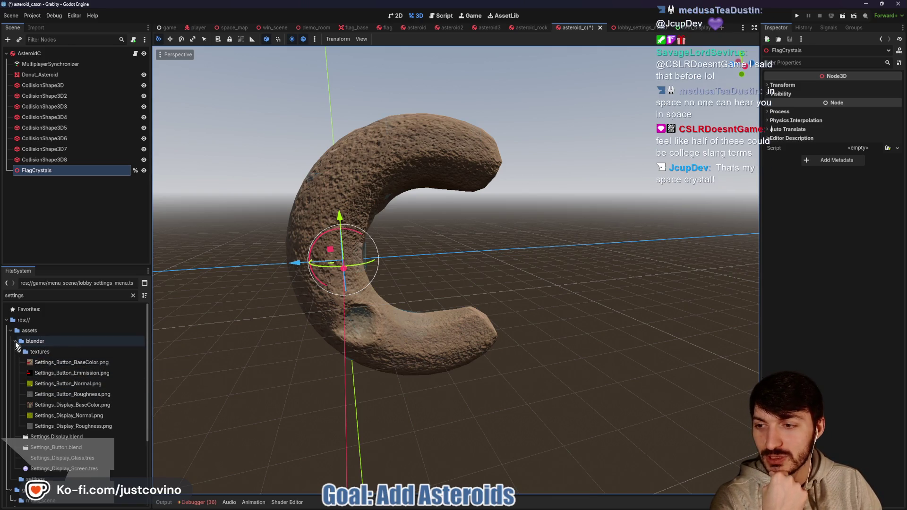
pyautogui.scroll(-2, 37, 377)
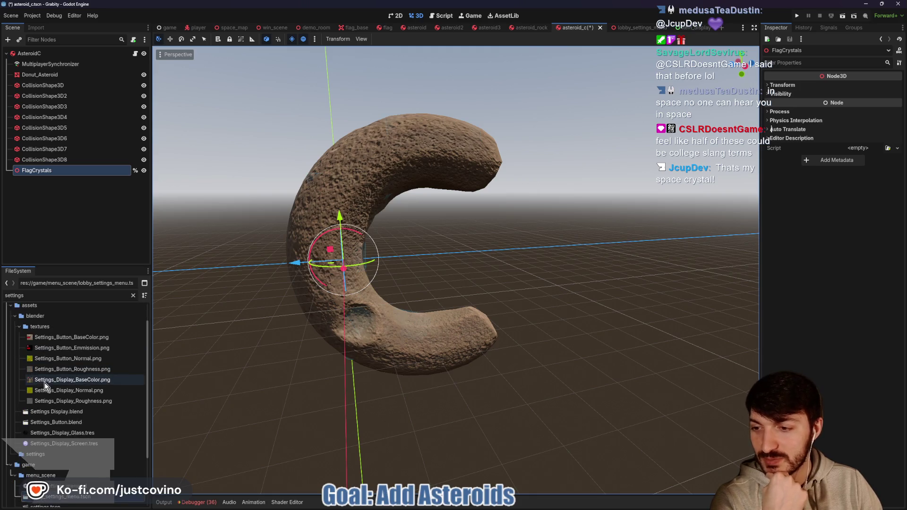
pyautogui.click(133, 295)
pyautogui.scroll(5, 95, 364)
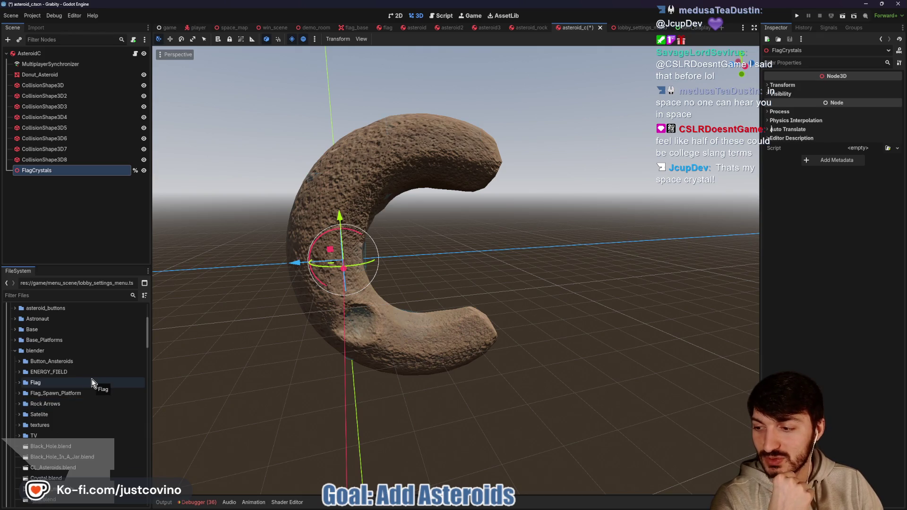
pyautogui.scroll(-3, 91, 379)
pyautogui.scroll(-3, 71, 363)
pyautogui.moveTo(56, 329)
pyautogui.mouseDown()
pyautogui.moveTo(90, 350)
pyautogui.moveTo(470, 264)
pyautogui.moveTo(469, 256)
pyautogui.moveTo(458, 263)
pyautogui.mouseUp()
pyautogui.press('Delete')
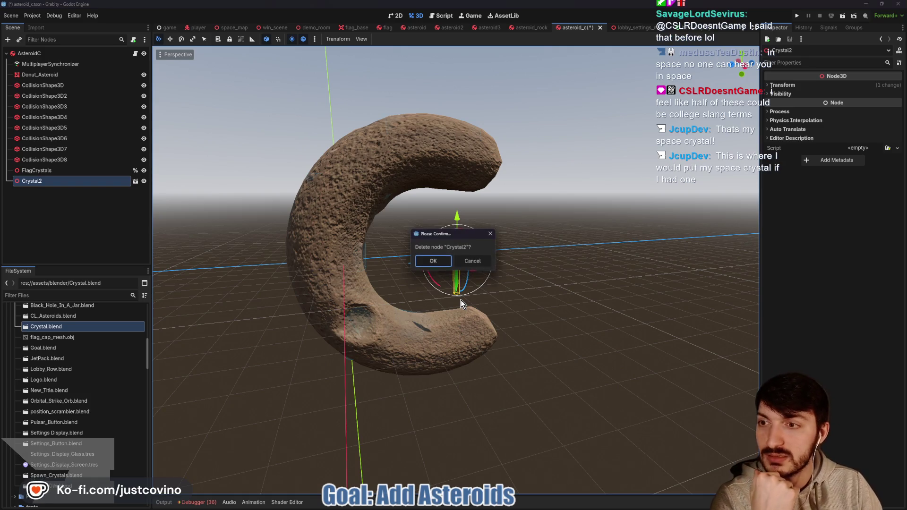
pyautogui.click(432, 261)
# Copy Spawn_Crystals from asteroid_rock and paste it under FlagCrystals in asteroid_c.
pyautogui.click(531, 28)
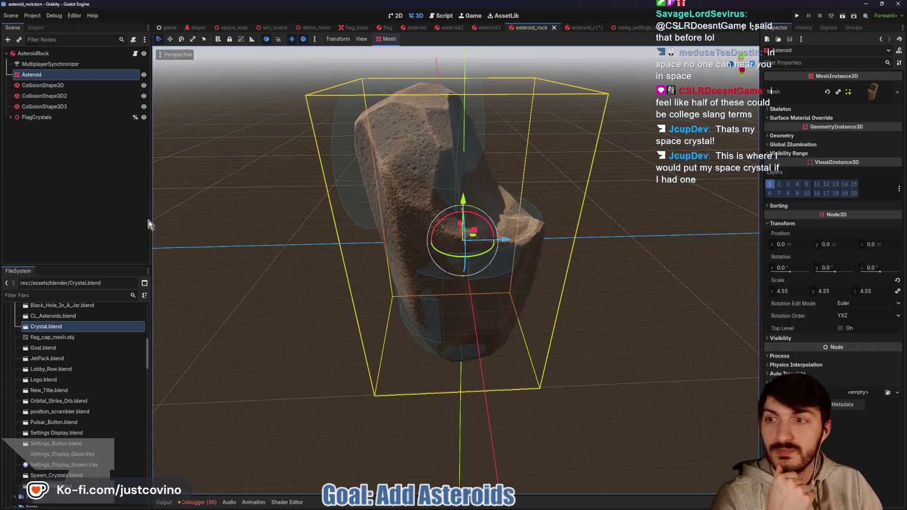
pyautogui.click(11, 117)
pyautogui.click(38, 130)
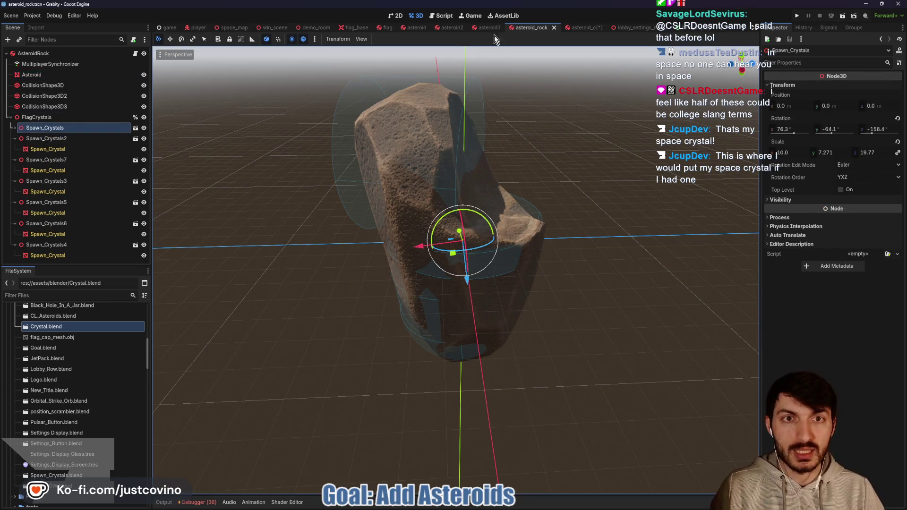
pyautogui.click(579, 27)
pyautogui.click(38, 171)
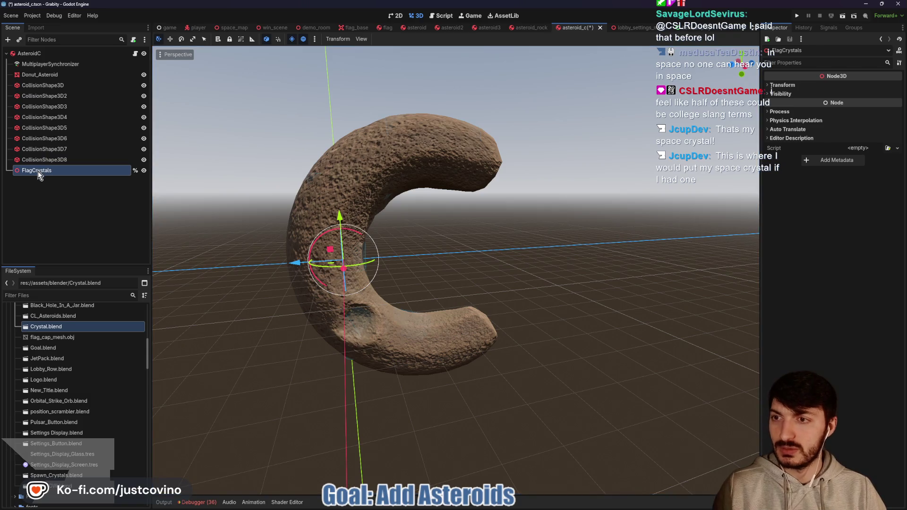
pyautogui.hotkey('ctrl', 'v')
pyautogui.moveTo(411, 252)
pyautogui.mouseDown()
pyautogui.moveTo(535, 248)
pyautogui.moveTo(362, 227)
pyautogui.mouseUp()
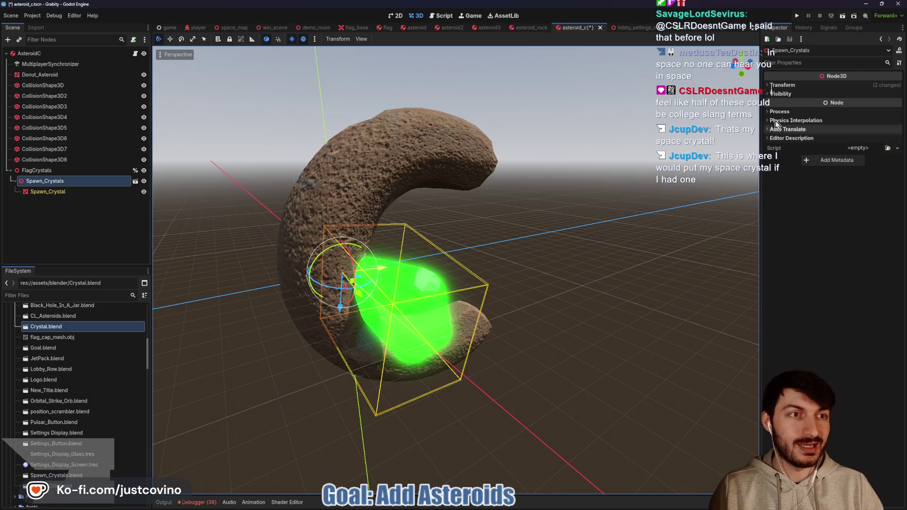
# Set the Spawn_Crystals x and z scale to 5 in the Inspector.
pyautogui.click(783, 85)
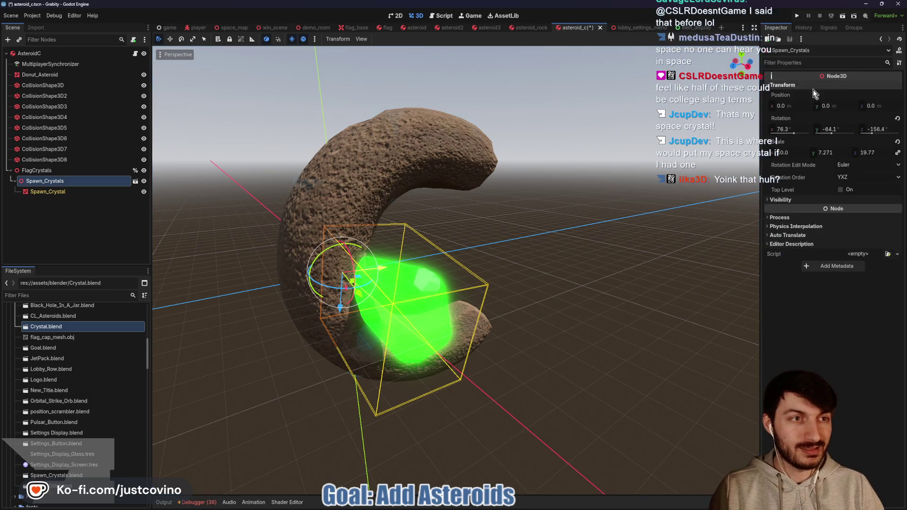
pyautogui.click(789, 154)
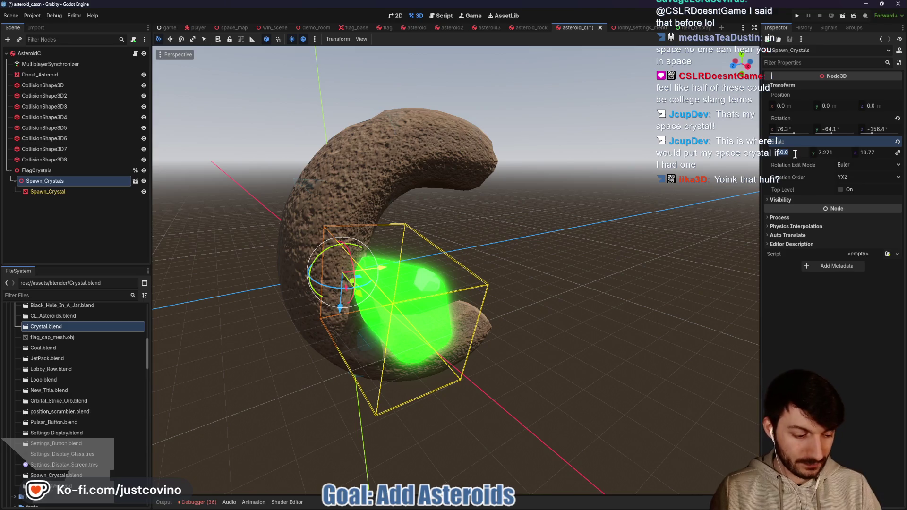
pyautogui.write('5')
pyautogui.press('Tab')
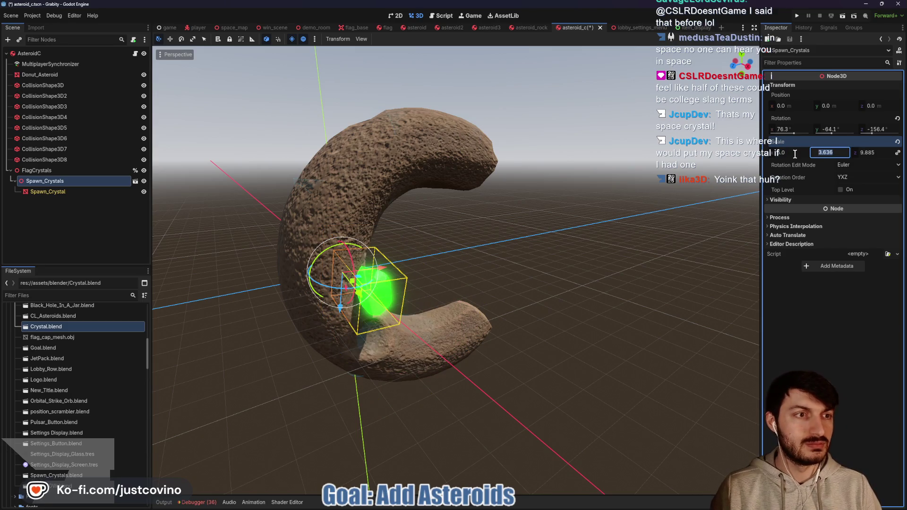
pyautogui.press('Tab')
pyautogui.write('5')
pyautogui.press('Return')
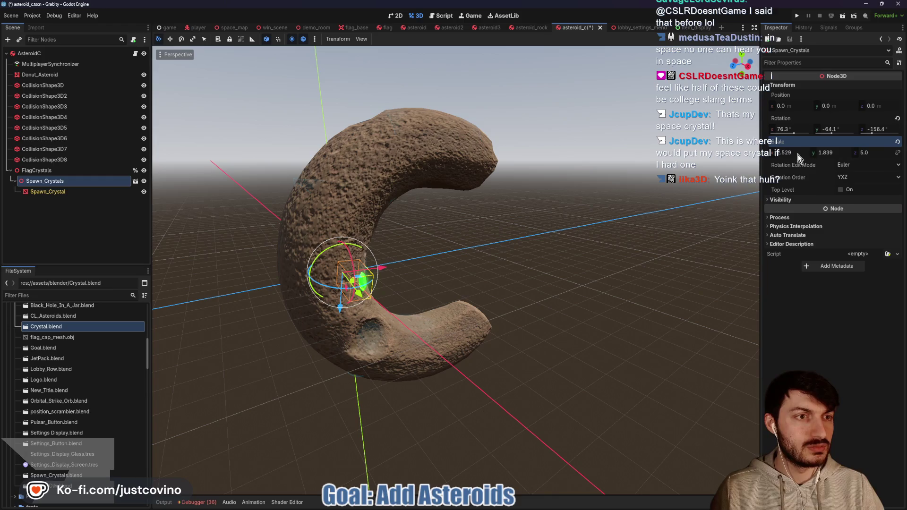
pyautogui.write('5')
pyautogui.press('Return')
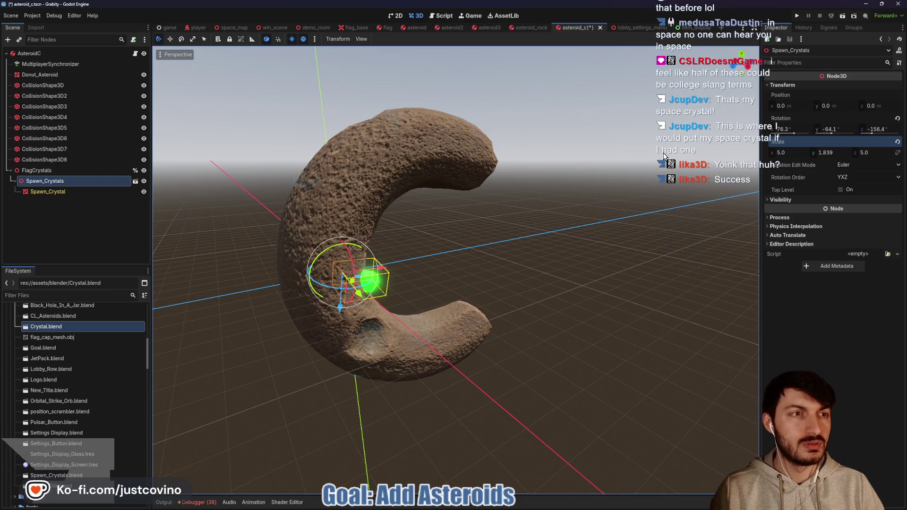
# Rotate the crystal group around its z axis.
pyautogui.moveTo(623, 221)
pyautogui.mouseDown()
pyautogui.moveTo(486, 227)
pyautogui.moveTo(506, 229)
pyautogui.mouseUp()
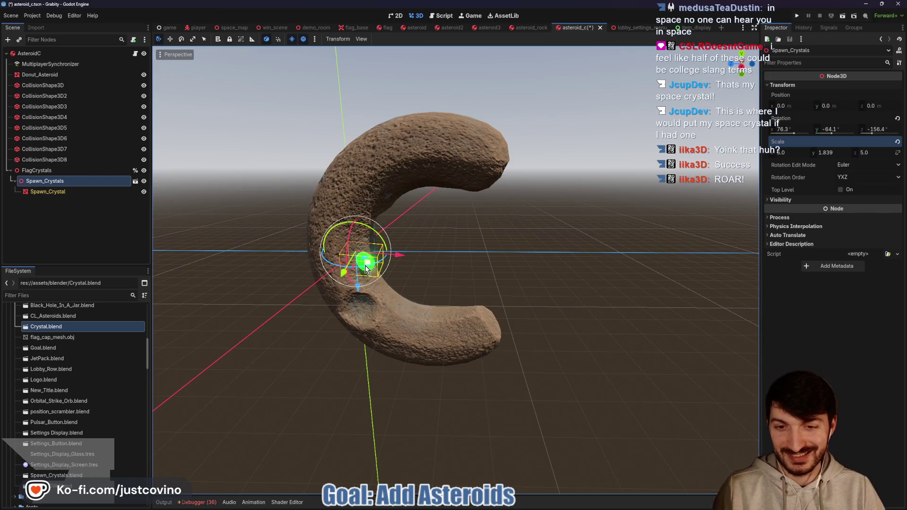
pyautogui.moveTo(370, 268); pyautogui.dragTo(501, 288)
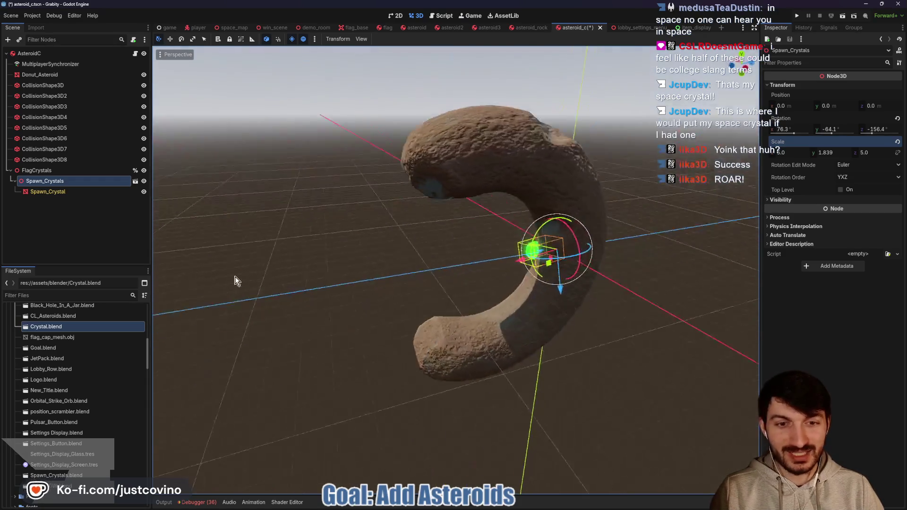
pyautogui.scroll(3, 514, 293)
pyautogui.scroll(5, 514, 288)
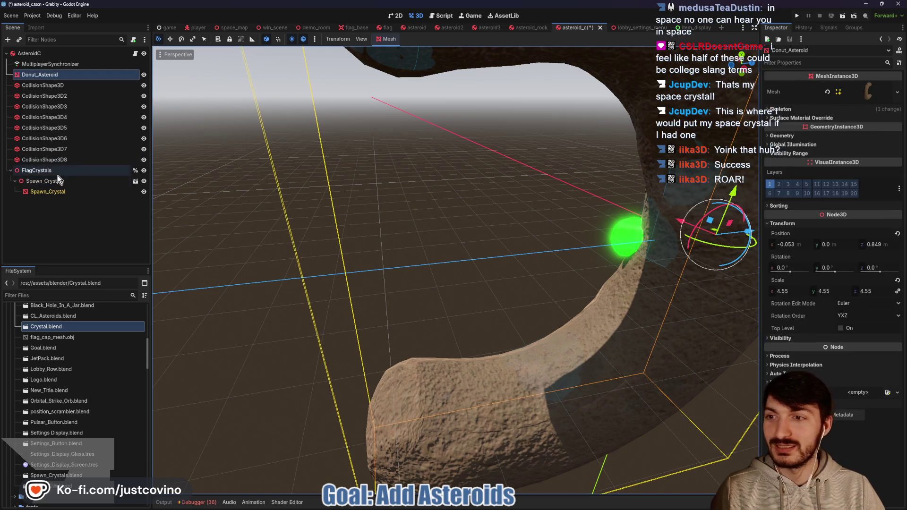
pyautogui.moveTo(703, 245); pyautogui.dragTo(682, 250)
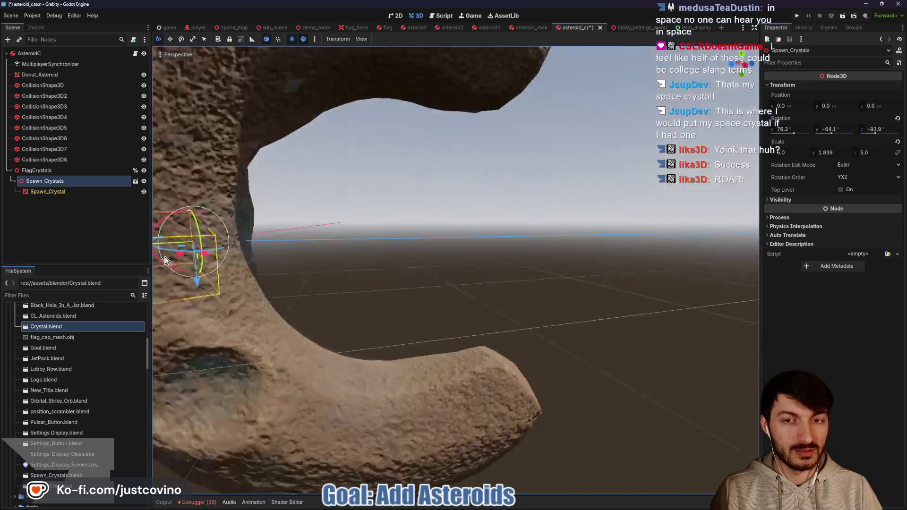
pyautogui.scroll(-3, 257, 263)
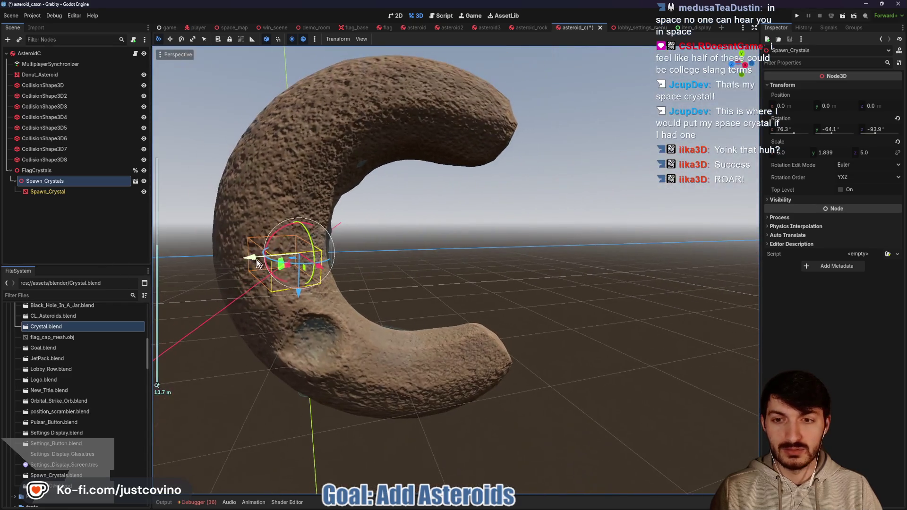
# Raise the crystal group's y scale to 8.
pyautogui.click(786, 153)
pyautogui.press('Tab')
pyautogui.press('Tab')
pyautogui.write('8.0')
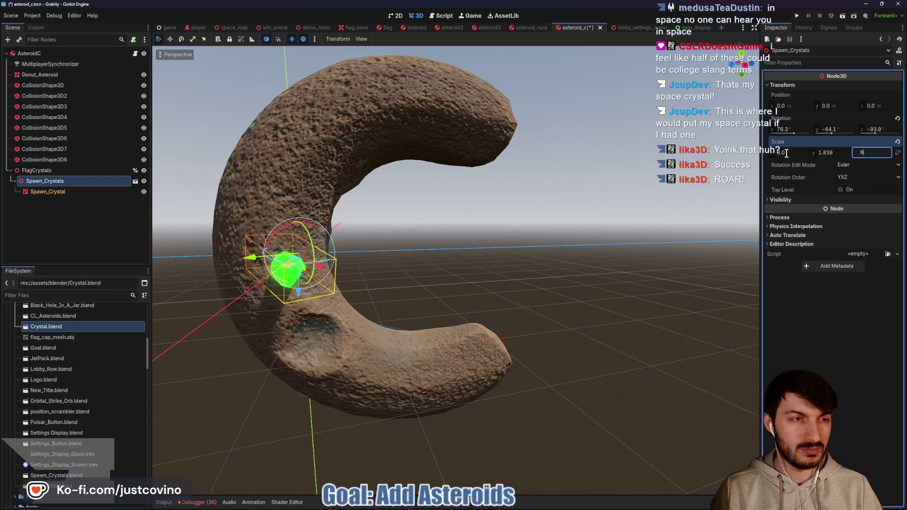
pyautogui.moveTo(832, 158); pyautogui.dragTo(879, 157)
pyautogui.write('8')
pyautogui.press('Return')
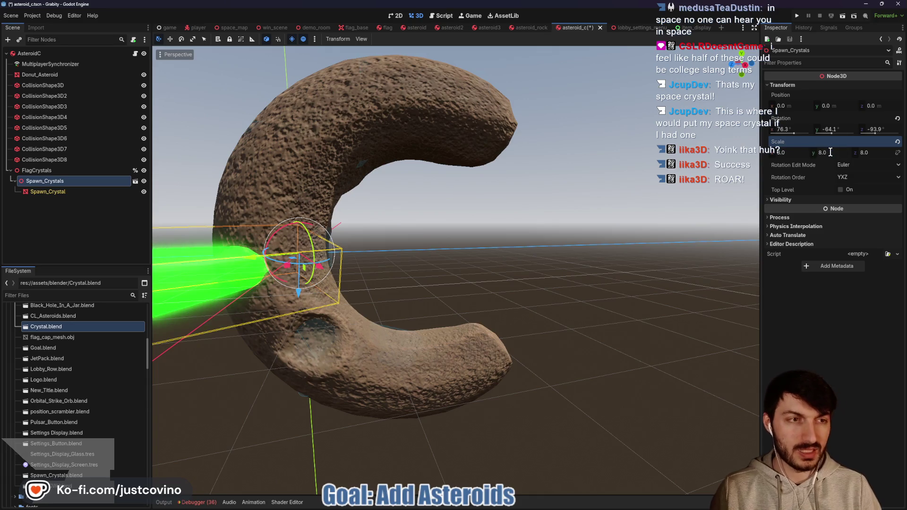
# Spin and tilt the crystal into the asteroid, slide it along x, and shorten y scale to 5.41.
pyautogui.moveTo(425, 213)
pyautogui.mouseDown()
pyautogui.moveTo(478, 206)
pyautogui.moveTo(452, 272)
pyautogui.mouseUp()
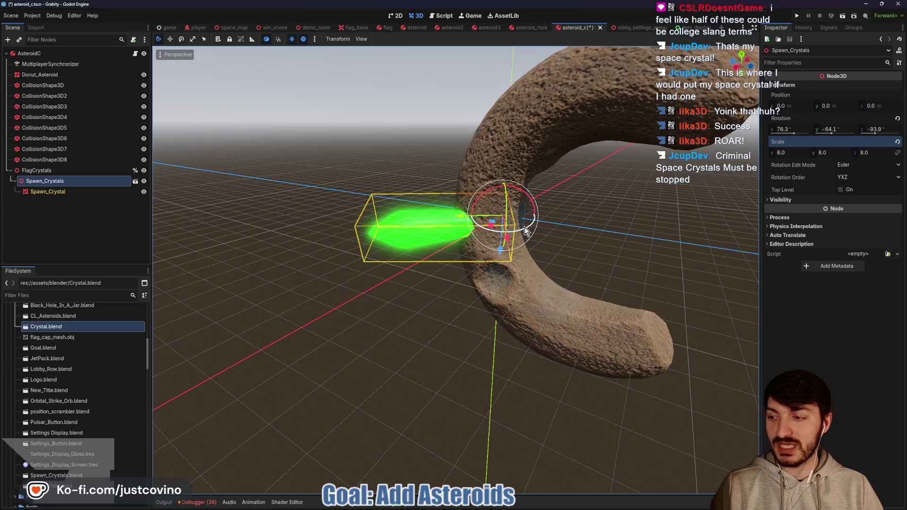
pyautogui.moveTo(525, 227)
pyautogui.mouseDown()
pyautogui.moveTo(577, 214)
pyautogui.moveTo(579, 143)
pyautogui.moveTo(596, 157)
pyautogui.moveTo(591, 184)
pyautogui.mouseUp()
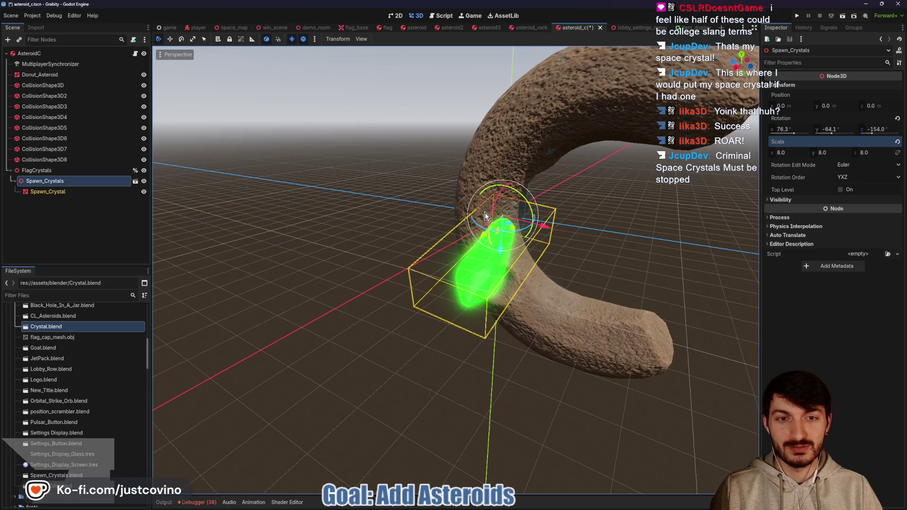
pyautogui.moveTo(492, 208)
pyautogui.mouseDown()
pyautogui.moveTo(478, 285)
pyautogui.moveTo(526, 258)
pyautogui.moveTo(492, 259)
pyautogui.moveTo(489, 233)
pyautogui.mouseUp()
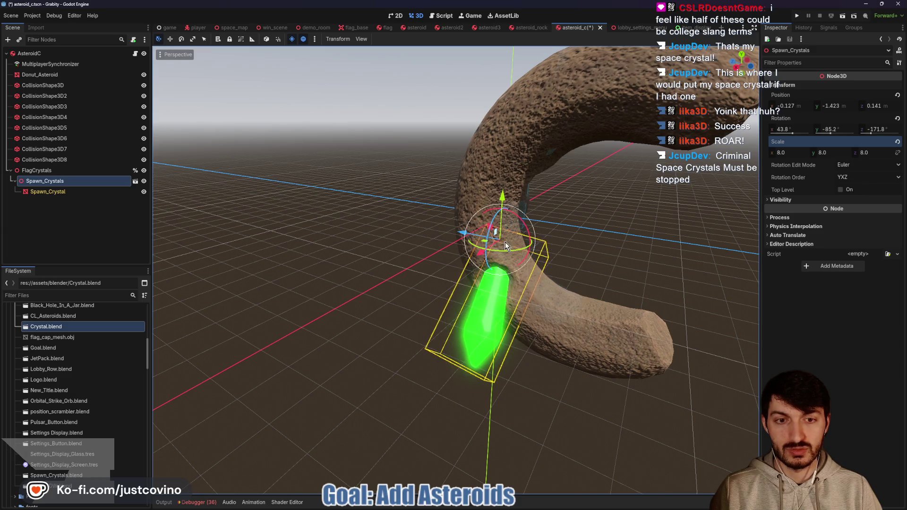
pyautogui.moveTo(551, 235)
pyautogui.mouseDown()
pyautogui.moveTo(524, 211)
pyautogui.moveTo(552, 262)
pyautogui.moveTo(580, 235)
pyautogui.moveTo(576, 253)
pyautogui.moveTo(607, 249)
pyautogui.moveTo(535, 299)
pyautogui.mouseUp()
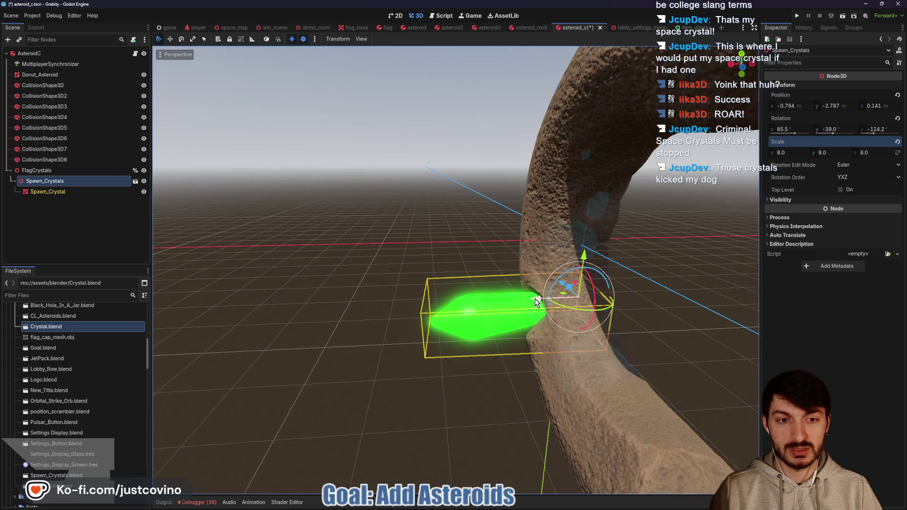
pyautogui.moveTo(830, 156); pyautogui.dragTo(803, 156)
pyautogui.moveTo(446, 246)
pyautogui.mouseDown()
pyautogui.moveTo(621, 233)
pyautogui.moveTo(545, 266)
pyautogui.moveTo(510, 262)
pyautogui.moveTo(589, 265)
pyautogui.mouseUp()
pyautogui.click(599, 233)
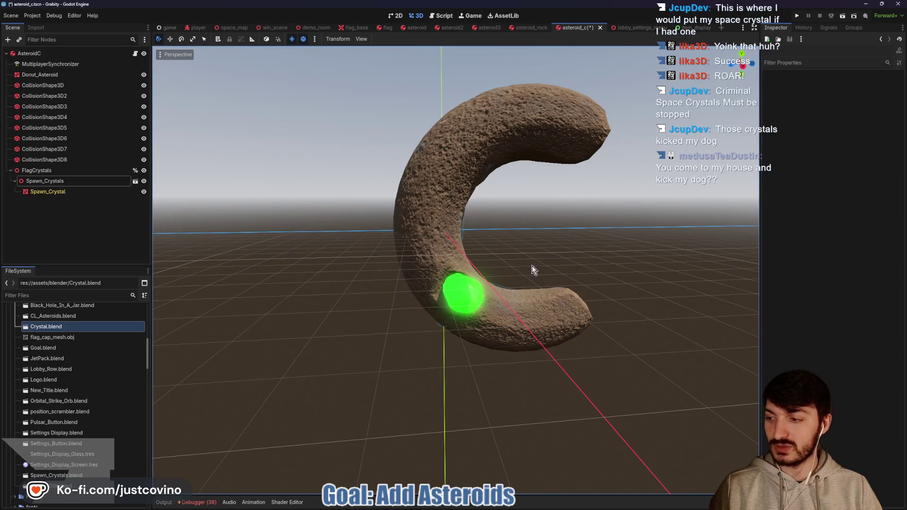
# Shrink the FlagCrystals node uniformly in the Inspector.
pyautogui.click(99, 171)
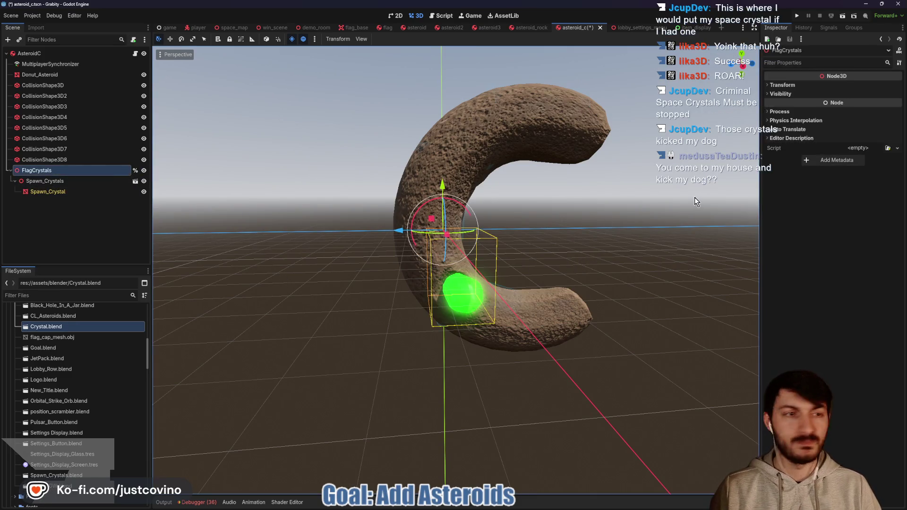
pyautogui.click(783, 85)
pyautogui.moveTo(784, 153)
pyautogui.mouseDown()
pyautogui.moveTo(756, 153)
pyautogui.moveTo(789, 152)
pyautogui.mouseUp()
# Reset the Spawn_Crystals position to 0, 0, 0.
pyautogui.click(46, 183)
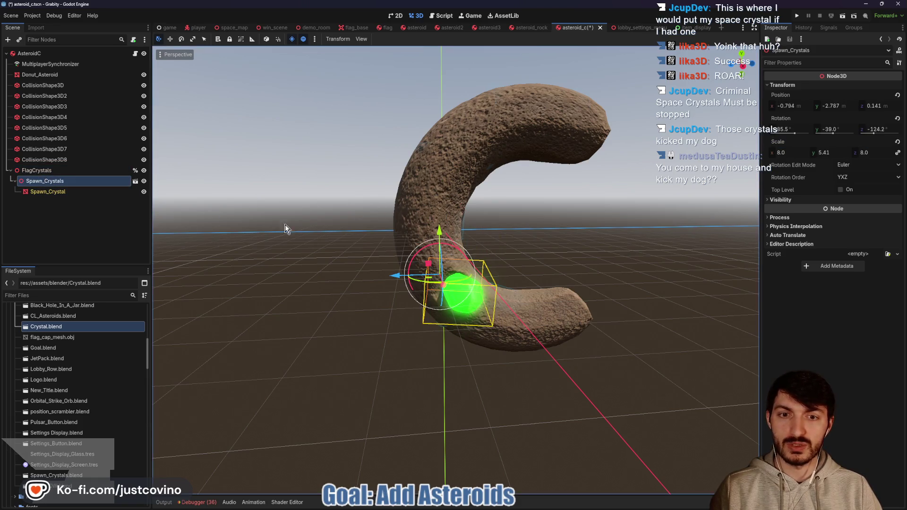
pyautogui.click(69, 194)
pyautogui.click(62, 181)
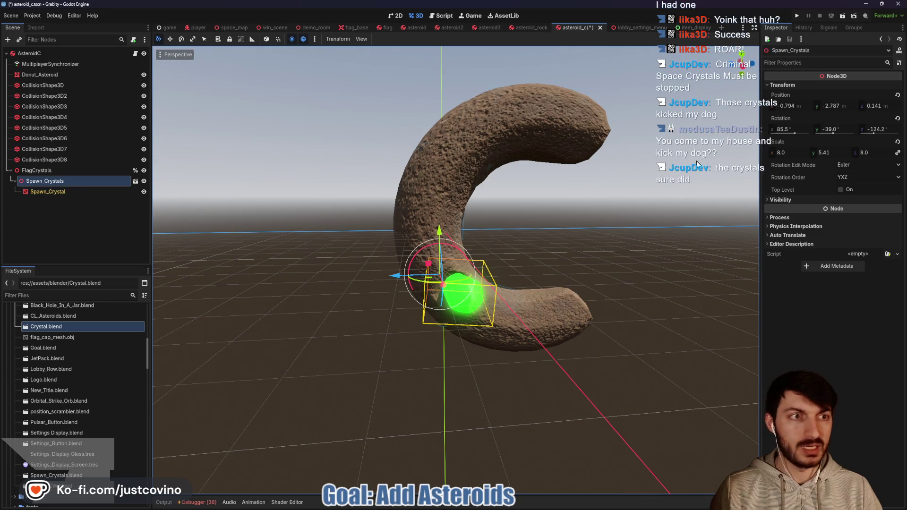
pyautogui.click(796, 104)
pyautogui.press('Tab')
pyautogui.write('0')
pyautogui.press('Tab')
pyautogui.write('0')
pyautogui.press('Return')
# Move the Spawn_Crystal mesh down its y axis and turn it to a new angle.
pyautogui.click(47, 192)
pyautogui.moveTo(443, 186); pyautogui.dragTo(444, 237)
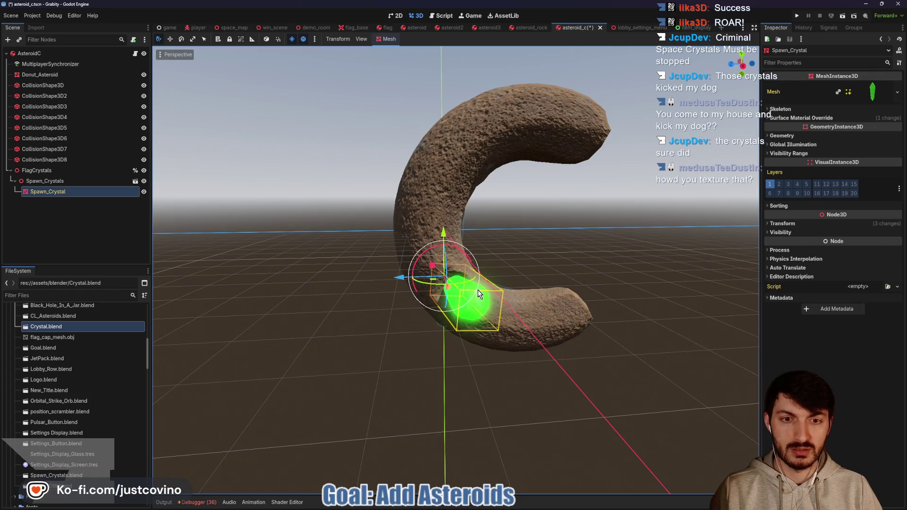
pyautogui.moveTo(467, 281); pyautogui.dragTo(453, 303)
# Scale FlagCrystals down again and reselect the Spawn_Crystal mesh.
pyautogui.click(61, 171)
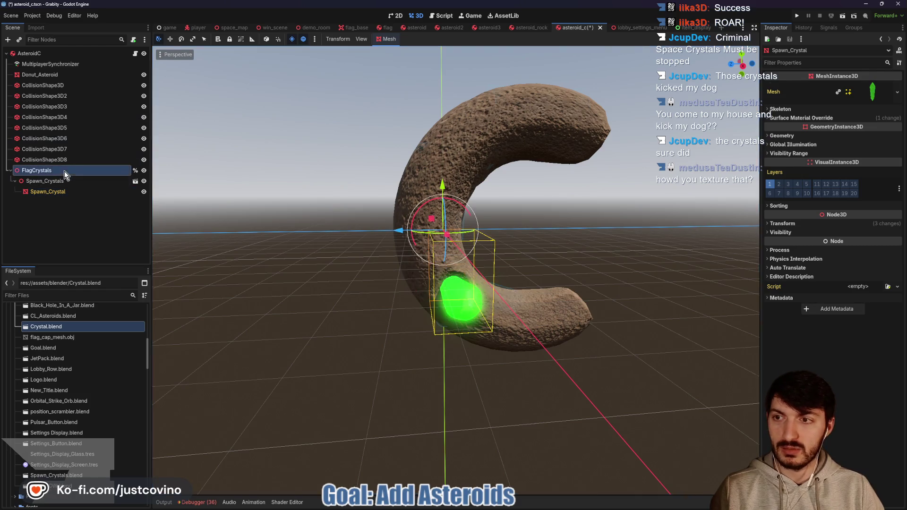
pyautogui.moveTo(784, 153)
pyautogui.mouseDown()
pyautogui.moveTo(751, 152)
pyautogui.moveTo(803, 153)
pyautogui.moveTo(761, 152)
pyautogui.moveTo(772, 153)
pyautogui.mouseUp()
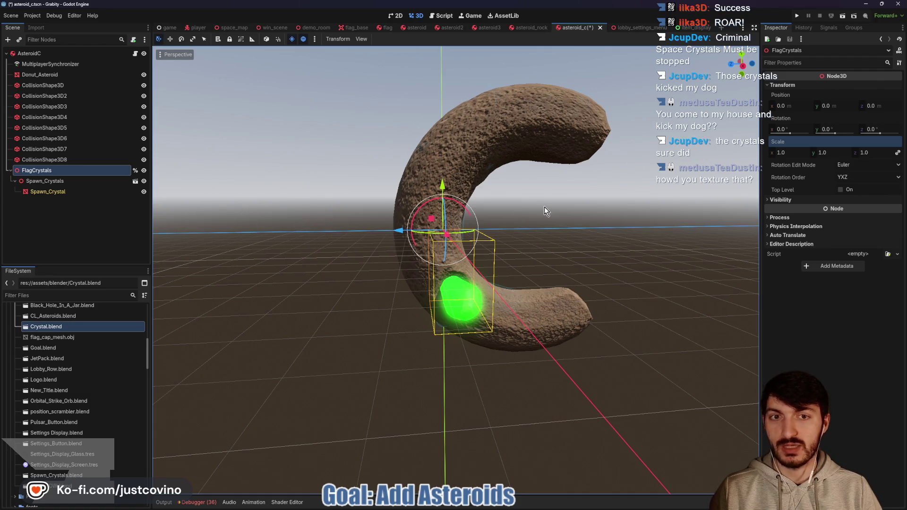
pyautogui.moveTo(545, 207); pyautogui.dragTo(438, 222)
pyautogui.click(57, 182)
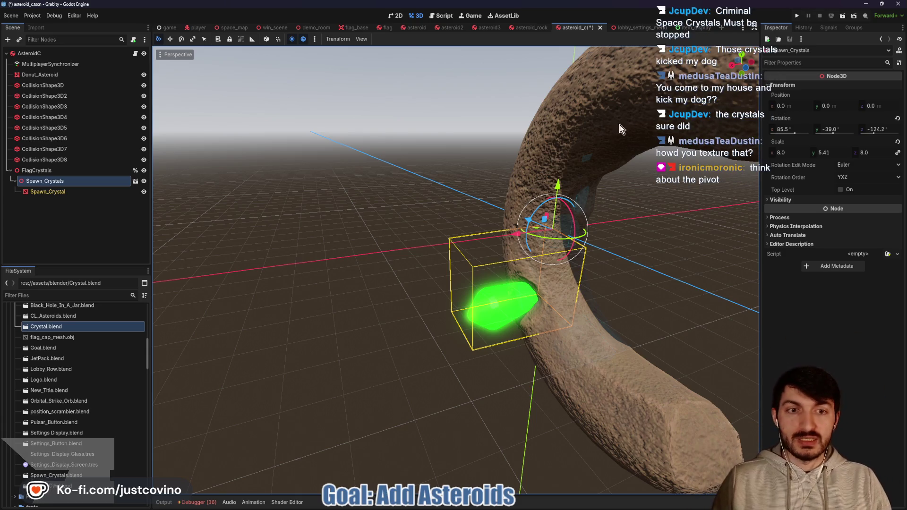
pyautogui.click(66, 190)
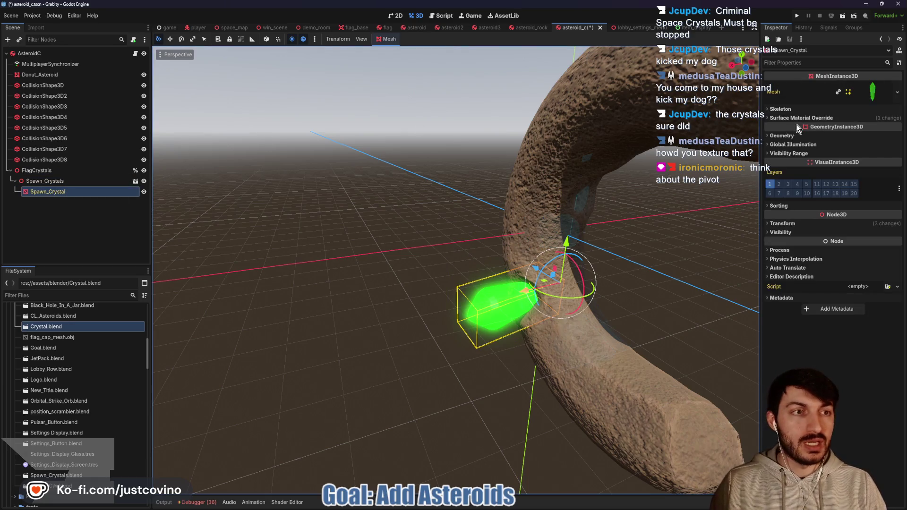
pyautogui.click(808, 224)
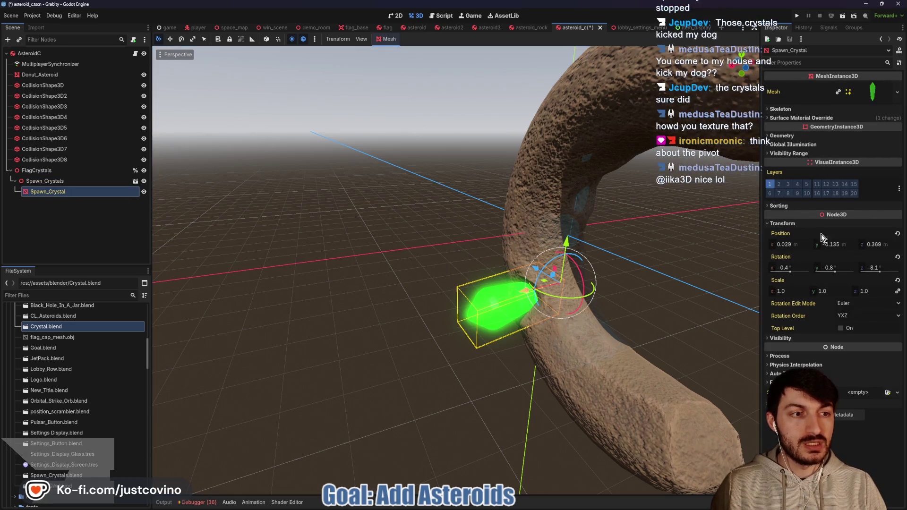
pyautogui.click(899, 235)
pyautogui.click(52, 171)
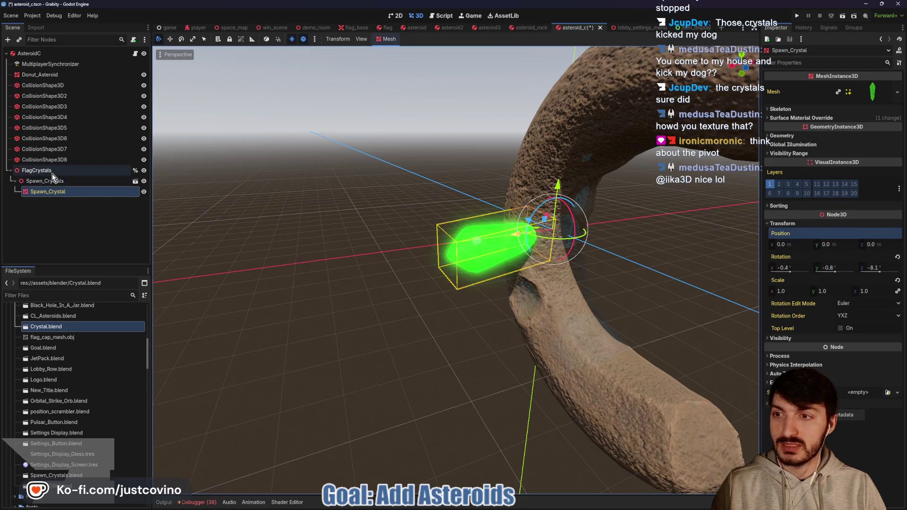
pyautogui.moveTo(795, 153); pyautogui.dragTo(768, 154)
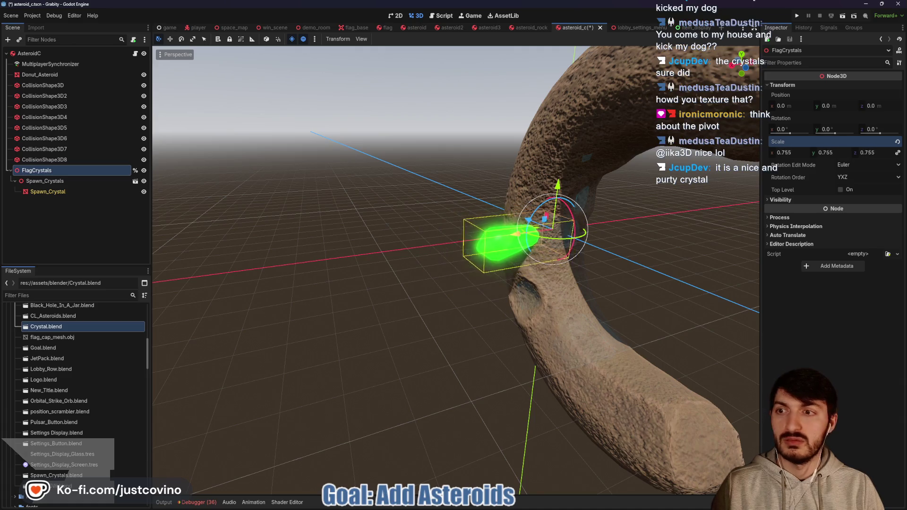
pyautogui.click(45, 181)
pyautogui.moveTo(558, 189)
pyautogui.mouseDown()
pyautogui.moveTo(561, 238)
pyautogui.moveTo(532, 257)
pyautogui.moveTo(493, 246)
pyautogui.mouseUp()
pyautogui.click(38, 170)
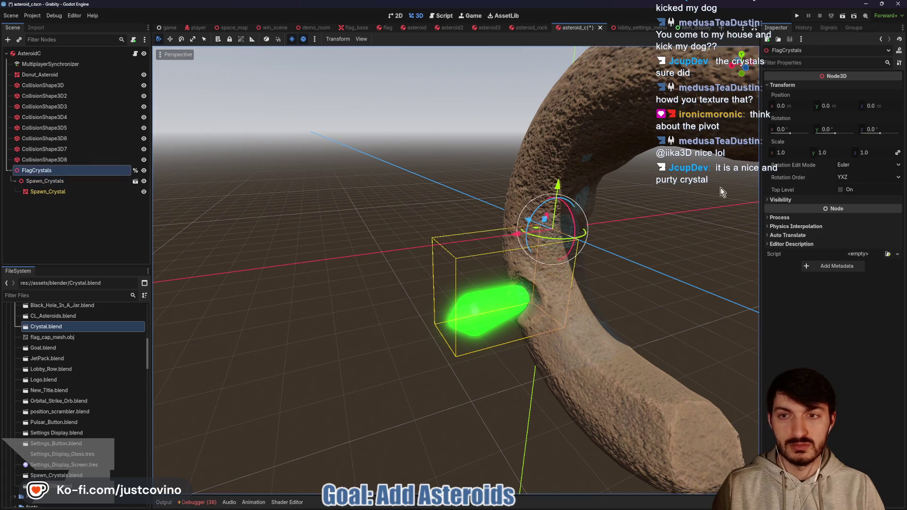
pyautogui.moveTo(788, 152); pyautogui.dragTo(775, 152)
pyautogui.click(44, 181)
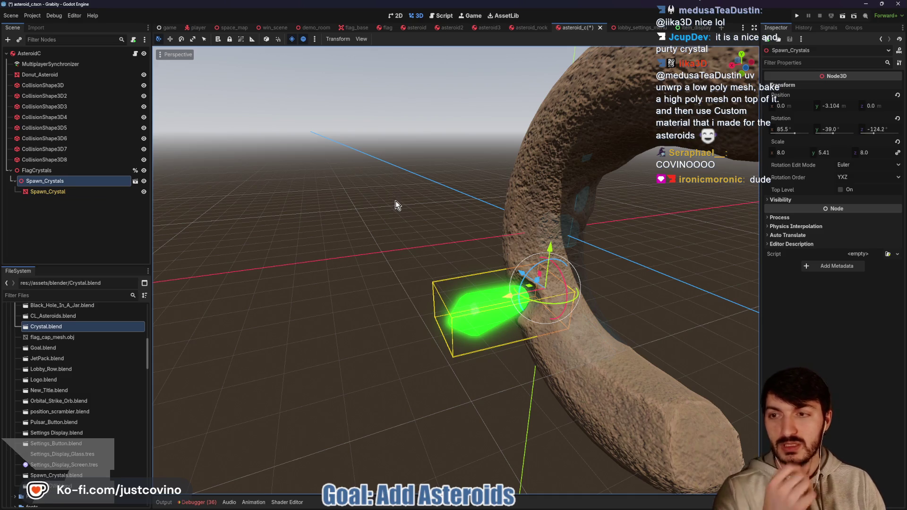
pyautogui.click(47, 169)
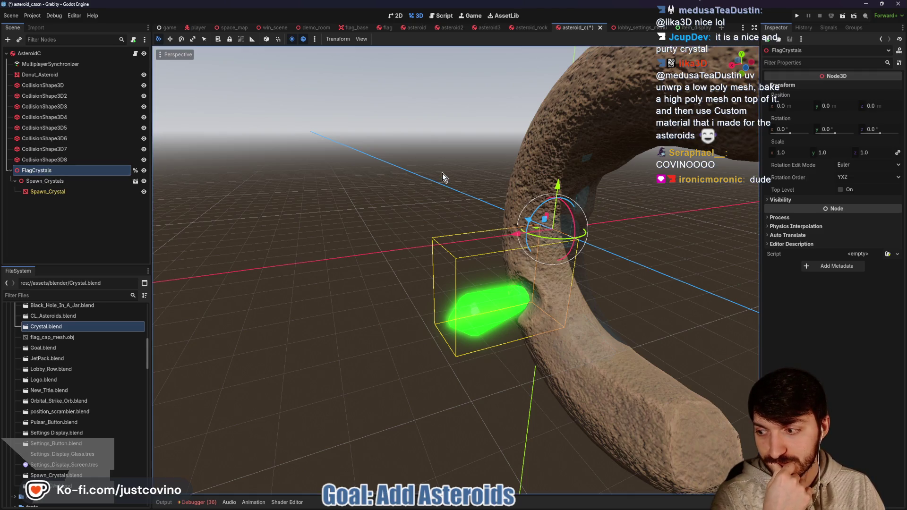
pyautogui.moveTo(441, 169)
pyautogui.mouseDown()
pyautogui.moveTo(616, 155)
pyautogui.moveTo(535, 178)
pyautogui.mouseUp()
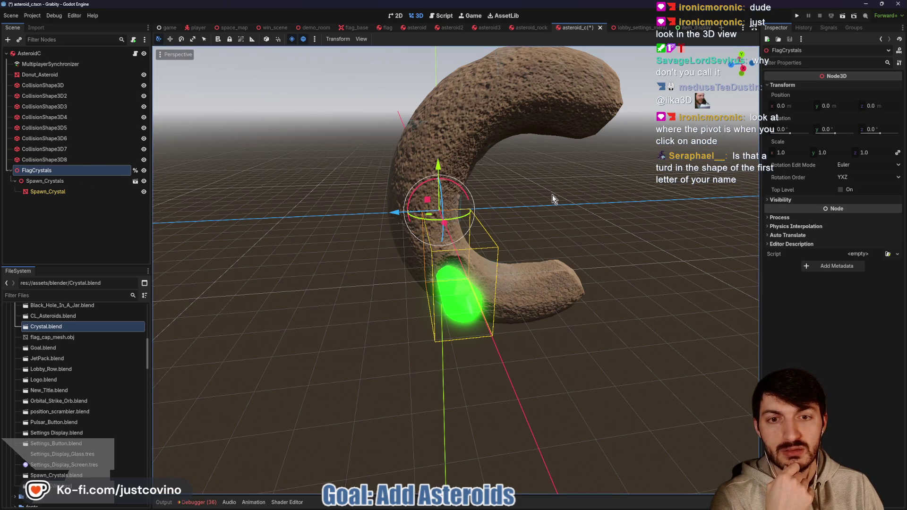
pyautogui.moveTo(549, 194)
pyautogui.mouseDown()
pyautogui.moveTo(480, 187)
pyautogui.moveTo(571, 217)
pyautogui.moveTo(562, 251)
pyautogui.moveTo(555, 251)
pyautogui.moveTo(595, 185)
pyautogui.moveTo(472, 259)
pyautogui.moveTo(476, 191)
pyautogui.moveTo(506, 316)
pyautogui.moveTo(636, 293)
pyautogui.moveTo(644, 278)
pyautogui.mouseUp()
pyautogui.click(45, 181)
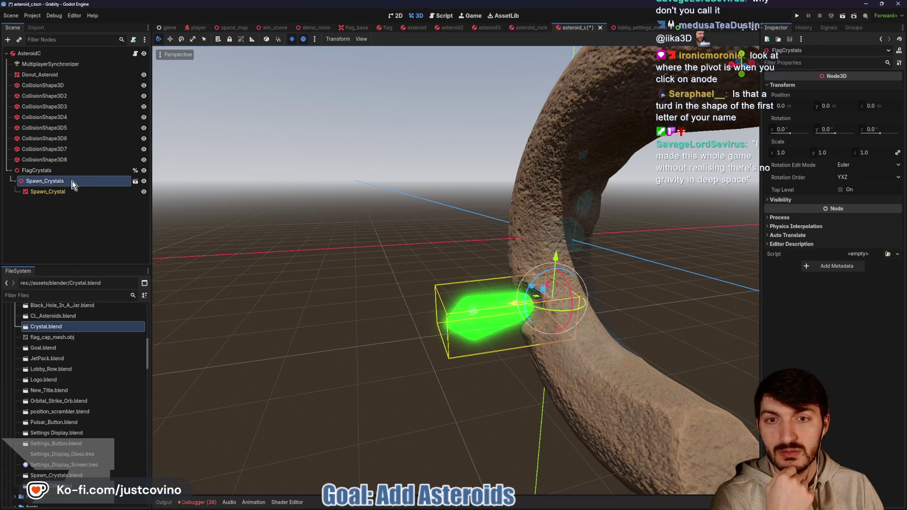
# Cancel a trial turn of the spawn crystal and reset its Position Y to 0.
pyautogui.moveTo(560, 314)
pyautogui.mouseDown()
pyautogui.moveTo(581, 331)
pyautogui.moveTo(605, 307)
pyautogui.moveTo(622, 325)
pyautogui.mouseUp()
pyautogui.rightClick(622, 325)
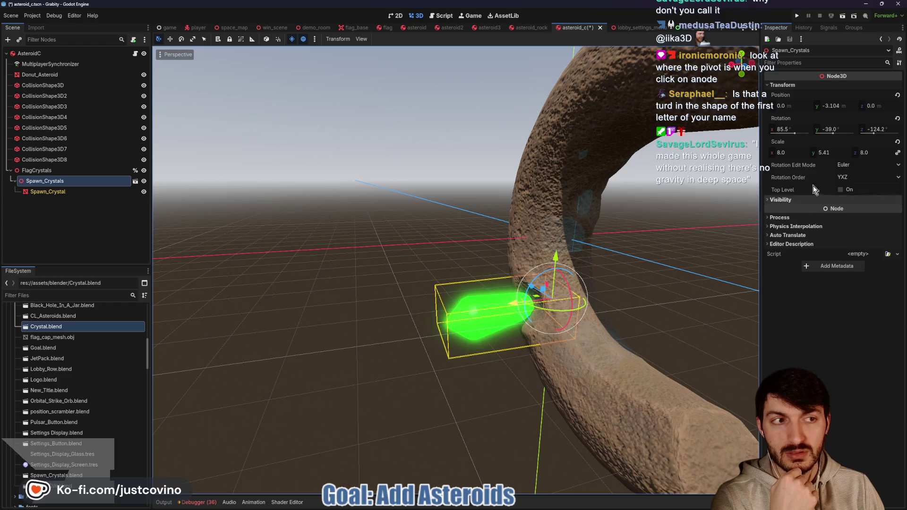
pyautogui.click(898, 95)
# Select the FlagCrystals group and try turning it, then cancel the turn.
pyautogui.click(74, 171)
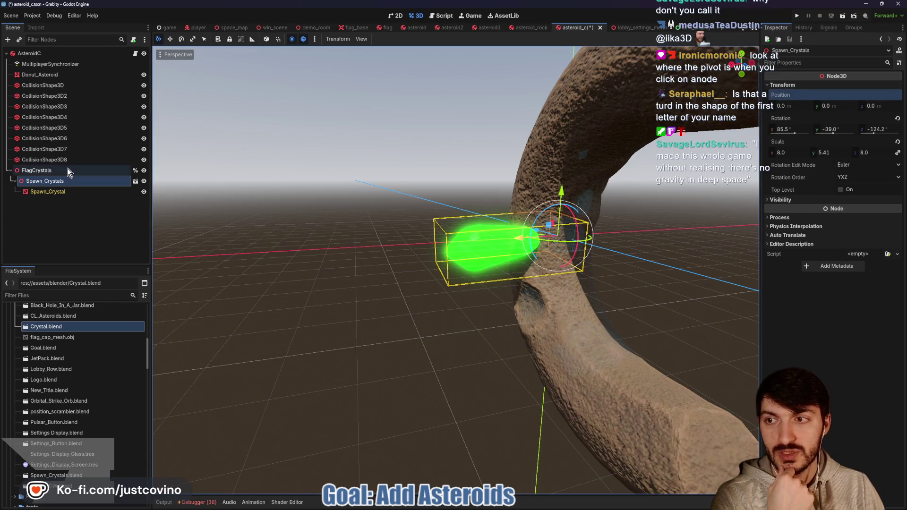
pyautogui.moveTo(562, 244)
pyautogui.mouseDown()
pyautogui.moveTo(558, 253)
pyautogui.moveTo(577, 265)
pyautogui.mouseUp()
pyautogui.rightClick(577, 264)
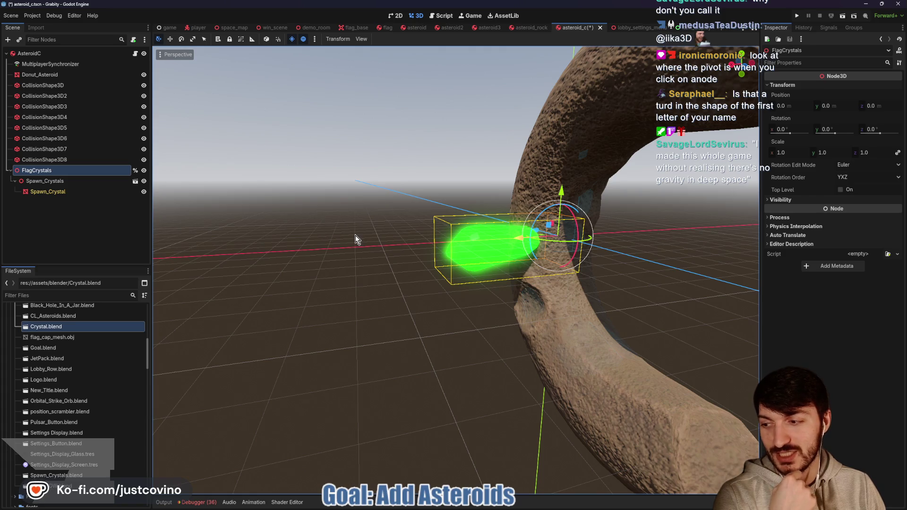
pyautogui.scroll(-3, 375, 252)
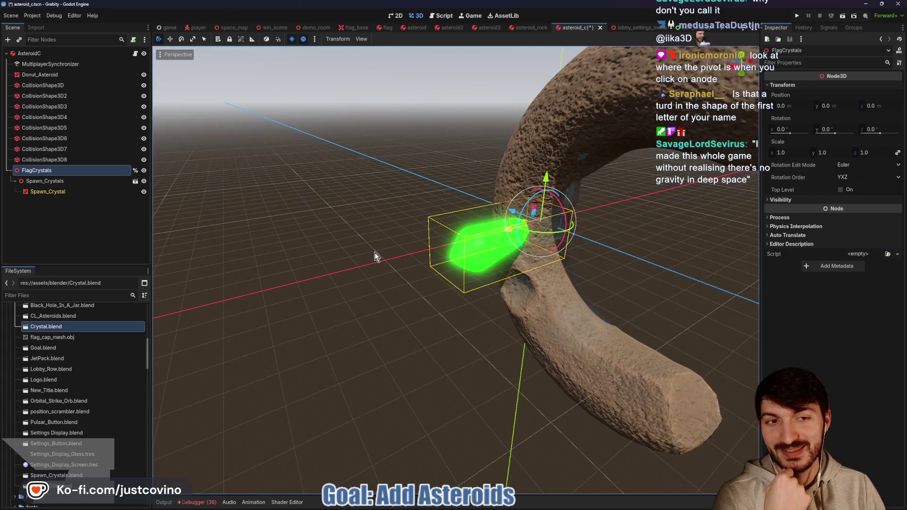
pyautogui.scroll(-2, 376, 252)
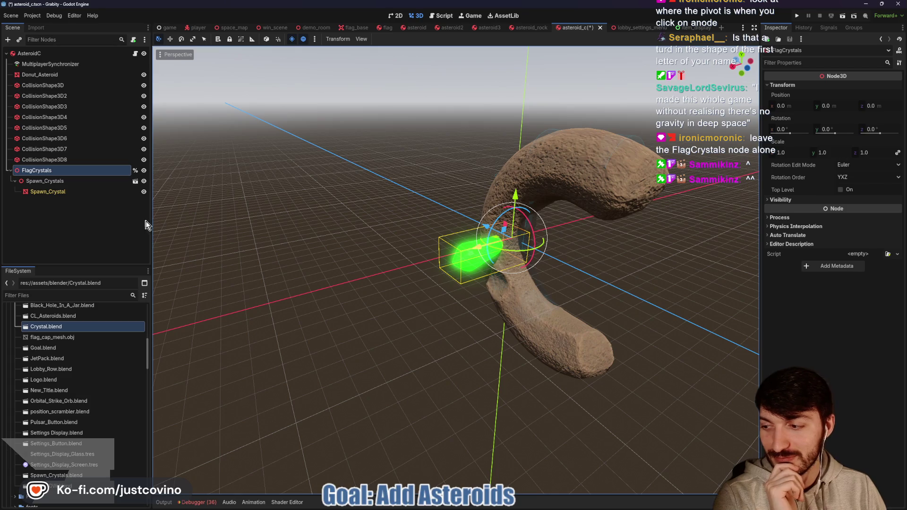
# Reselect Spawn_Crystals, try and cancel a Y-axis rotation, then return to FlagCrystals.
pyautogui.click(74, 183)
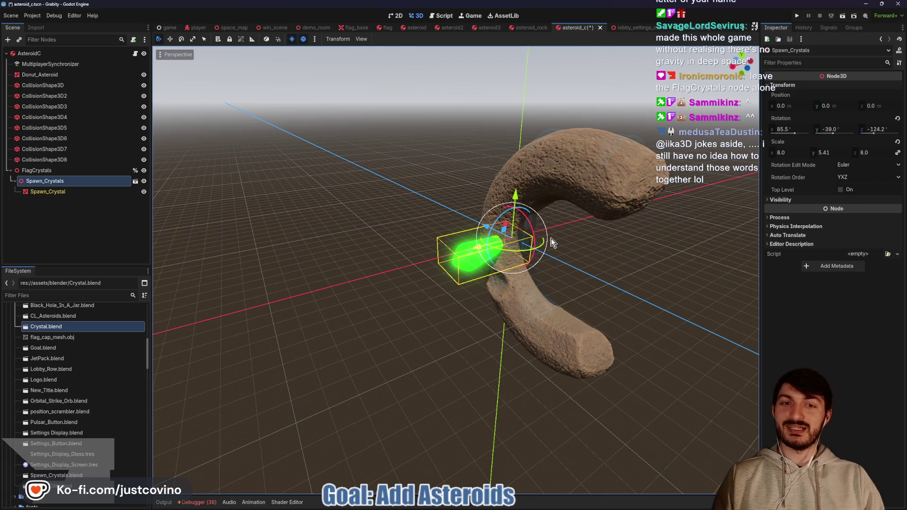
pyautogui.moveTo(515, 248)
pyautogui.mouseDown()
pyautogui.moveTo(548, 253)
pyautogui.moveTo(529, 241)
pyautogui.mouseUp()
pyautogui.rightClick(526, 240)
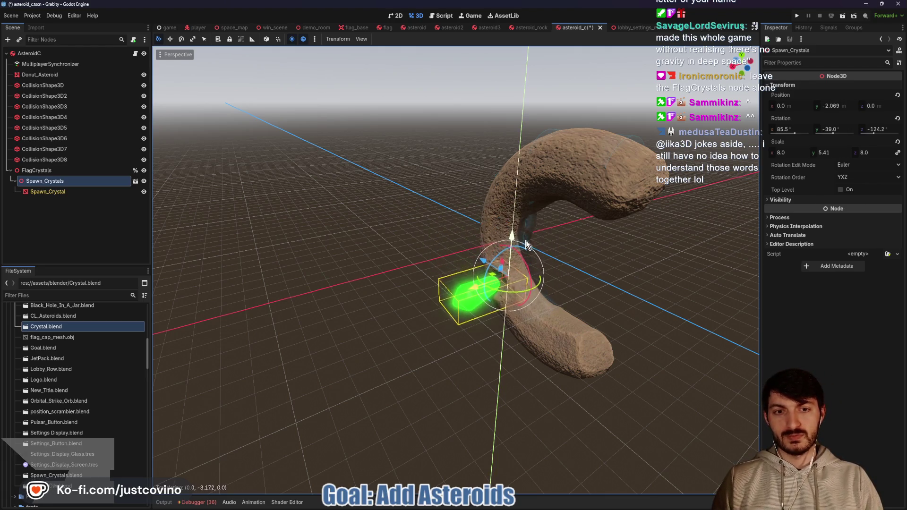
pyautogui.click(63, 170)
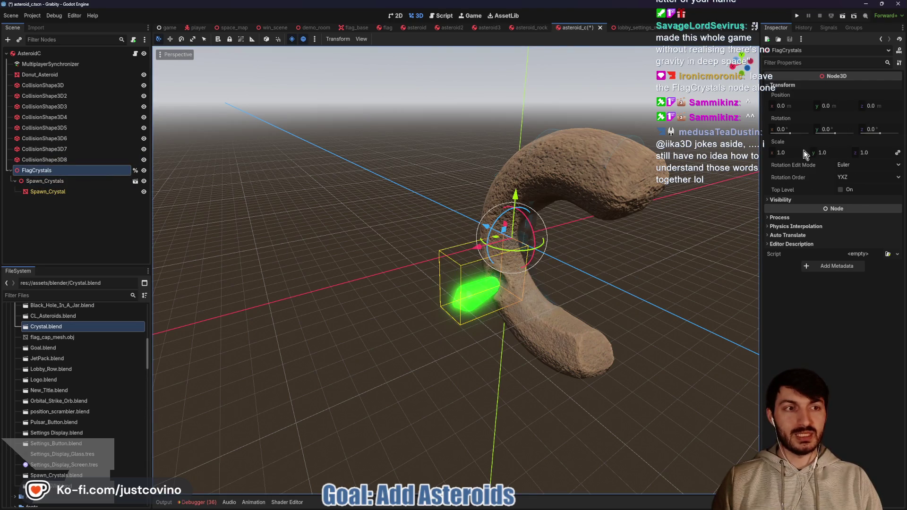
pyautogui.moveTo(800, 153)
pyautogui.mouseDown()
pyautogui.moveTo(786, 152)
pyautogui.moveTo(798, 152)
pyautogui.mouseUp()
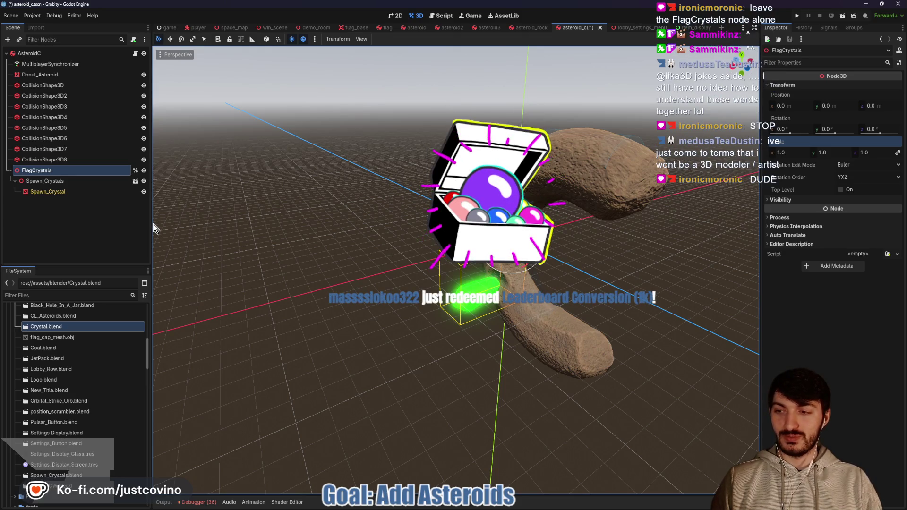
pyautogui.click(63, 183)
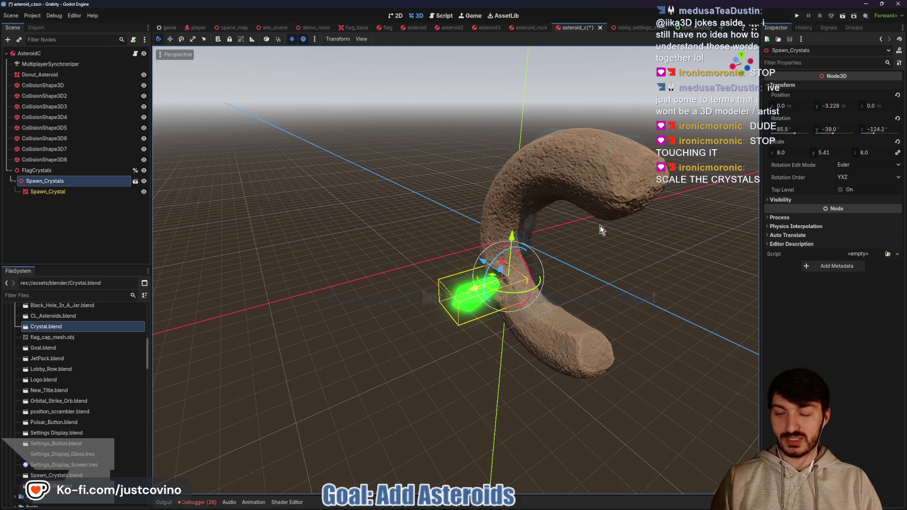
pyautogui.moveTo(792, 153)
pyautogui.mouseDown()
pyautogui.moveTo(782, 152)
pyautogui.moveTo(879, 152)
pyautogui.moveTo(792, 152)
pyautogui.mouseUp()
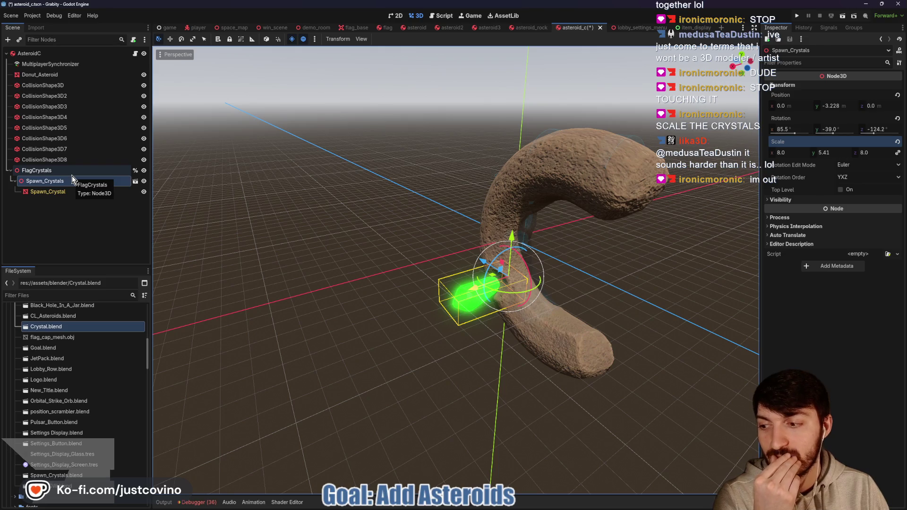
pyautogui.click(52, 191)
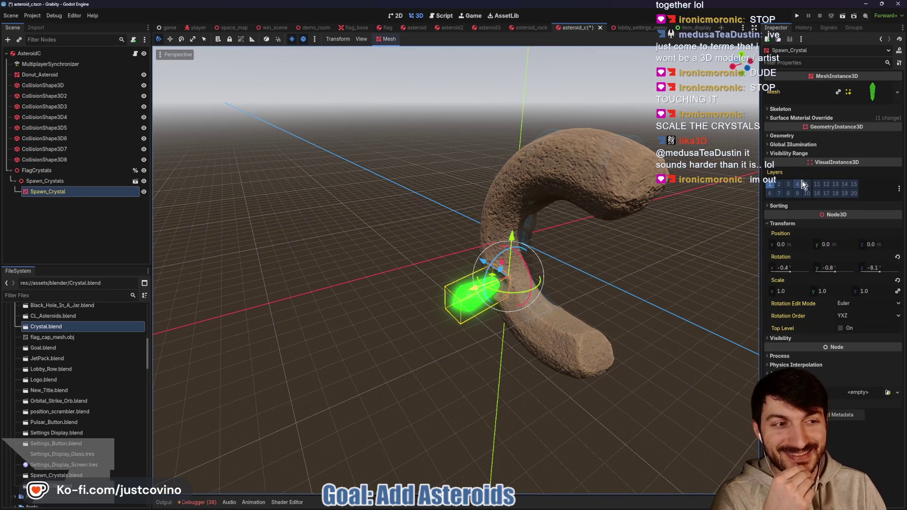
pyautogui.moveTo(783, 292)
pyautogui.mouseDown()
pyautogui.moveTo(812, 292)
pyautogui.moveTo(787, 292)
pyautogui.mouseUp()
pyautogui.hotkey('ctrl', 'z')
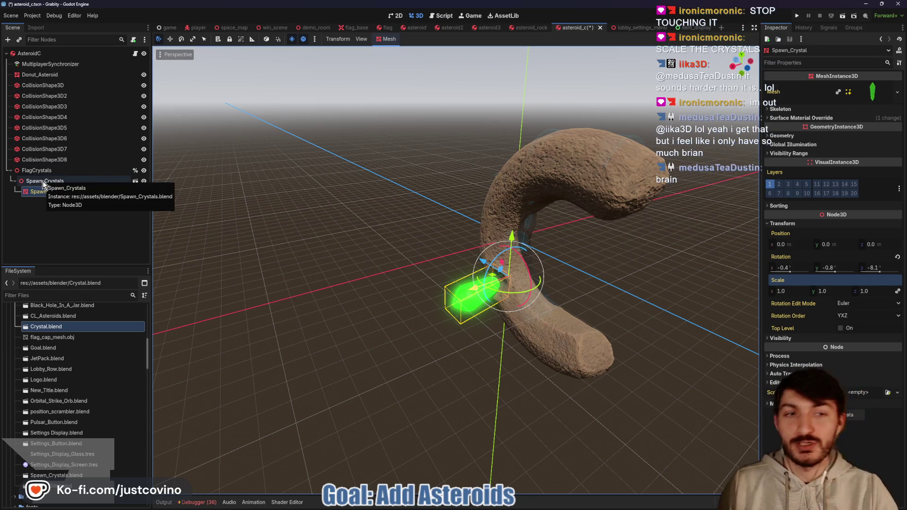
pyautogui.moveTo(403, 218); pyautogui.dragTo(345, 226)
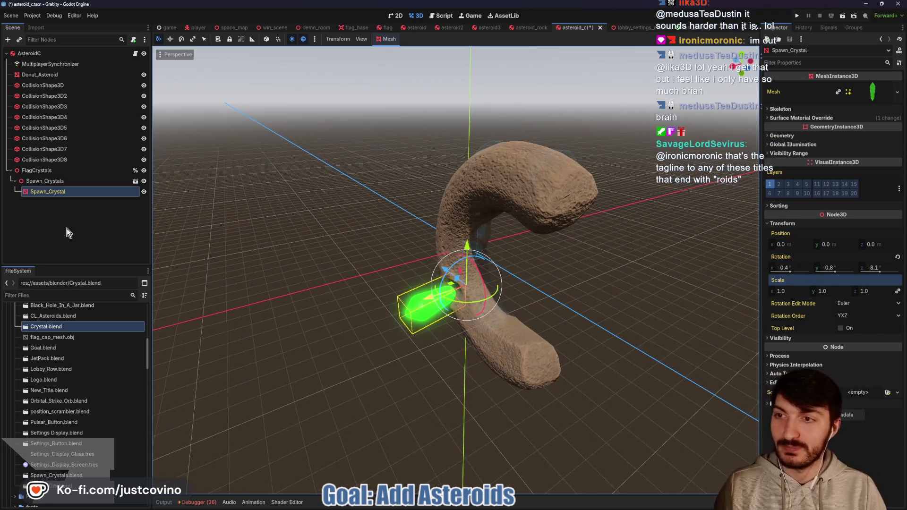
pyautogui.click(44, 183)
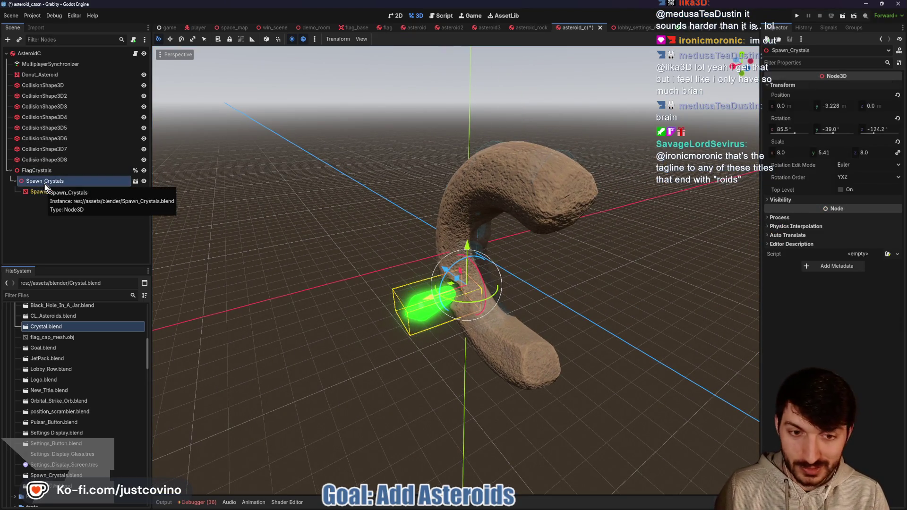
# Hide FlagCrystals, save asteroid_c, and switch to the flag scene to view its crystal.
pyautogui.click(144, 170)
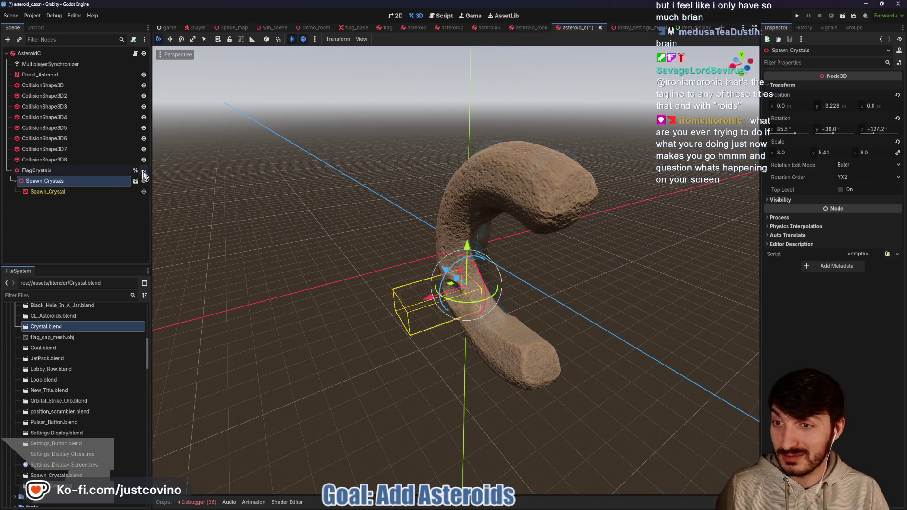
pyautogui.hotkey('ctrl', 's')
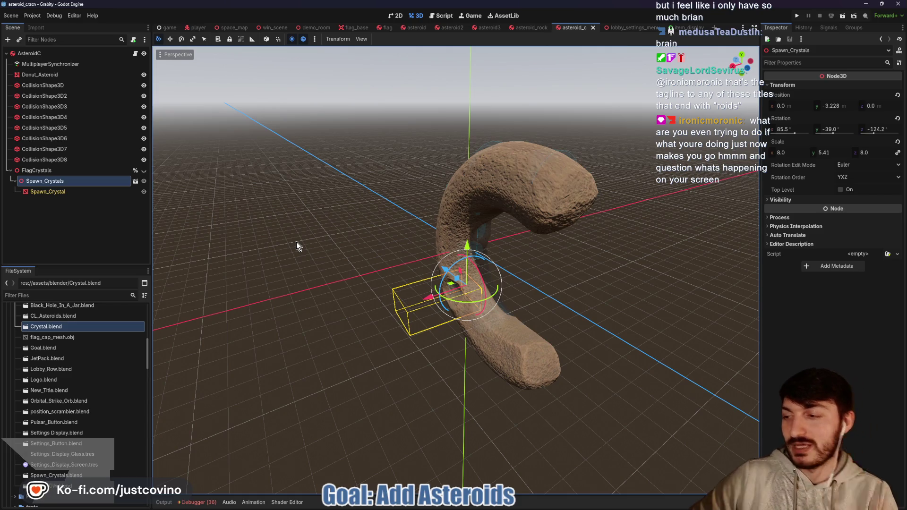
pyautogui.moveTo(315, 226); pyautogui.dragTo(373, 227)
pyautogui.hotkey('ctrl', 's')
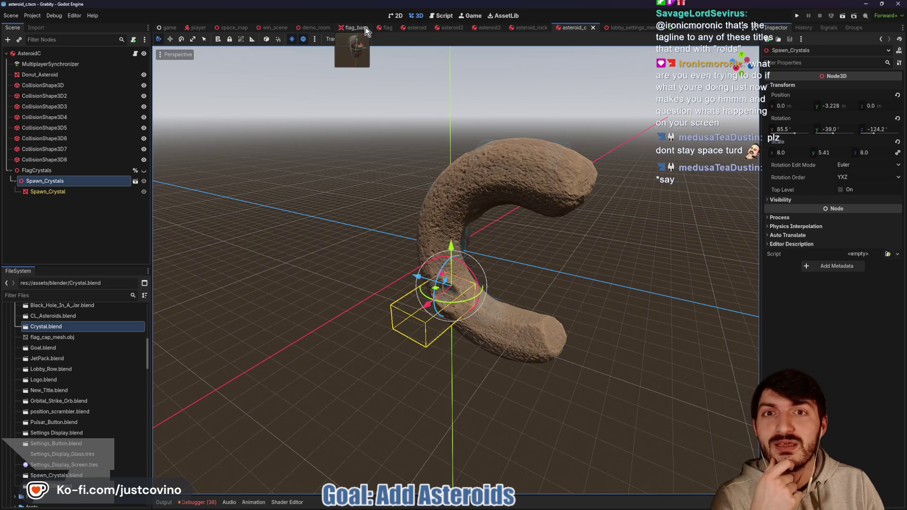
pyautogui.click(387, 27)
pyautogui.moveTo(374, 112)
pyautogui.mouseDown()
pyautogui.moveTo(378, 201)
pyautogui.moveTo(395, 206)
pyautogui.mouseUp()
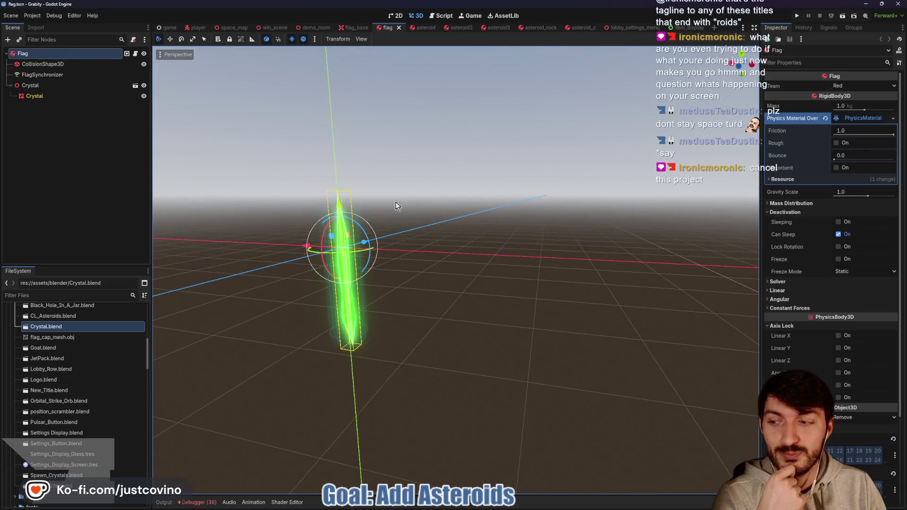
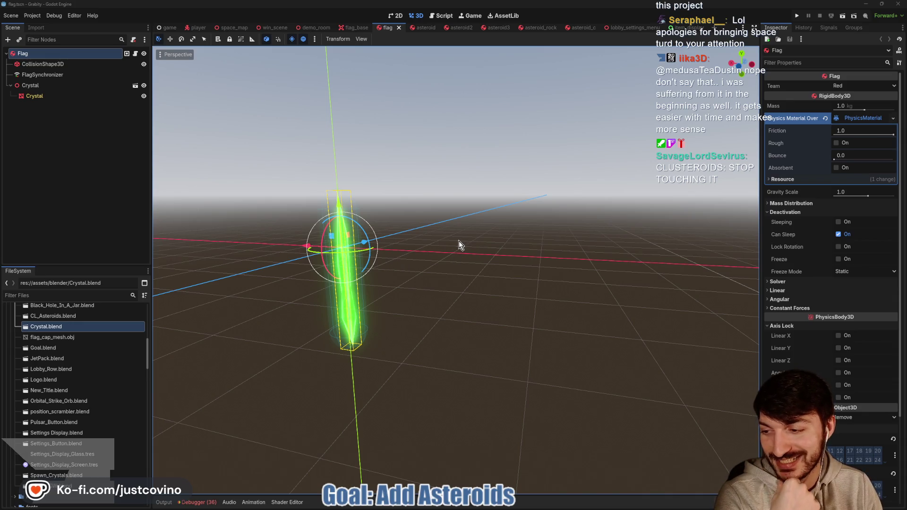
# Turn off shadows on item_display's DirectionalLight3D and run the game with F5.
pyautogui.moveTo(449, 247); pyautogui.dragTo(503, 249)
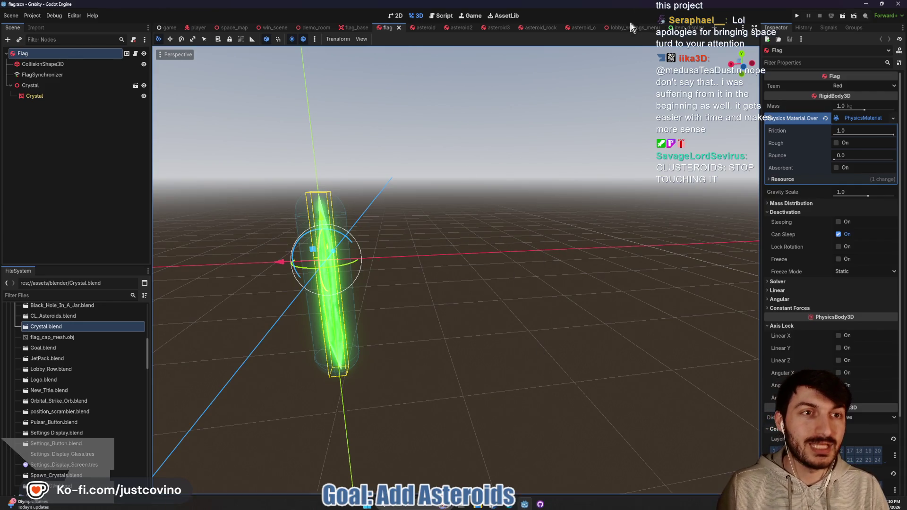
pyautogui.click(691, 29)
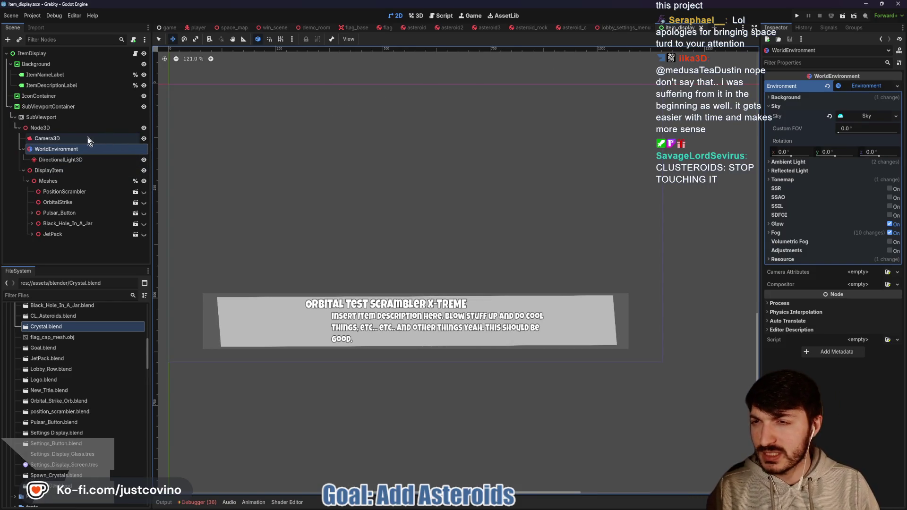
pyautogui.click(64, 160)
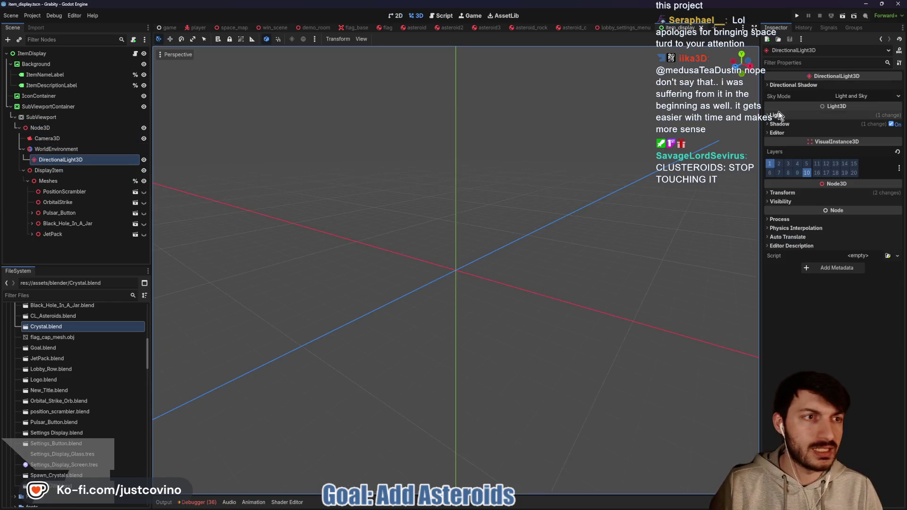
pyautogui.click(800, 125)
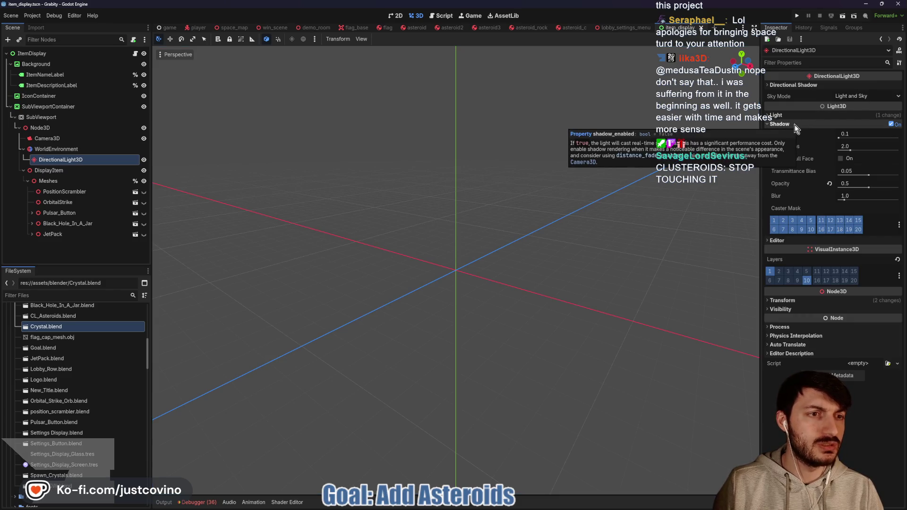
pyautogui.click(891, 124)
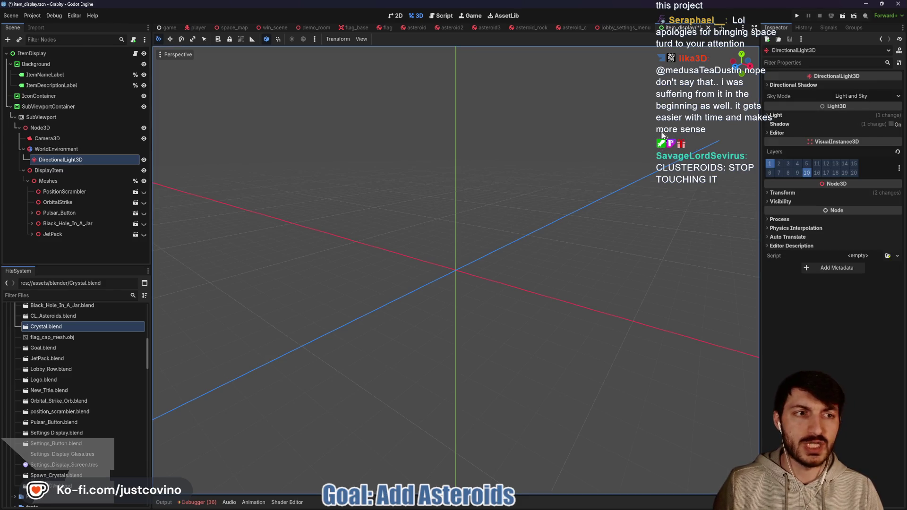
pyautogui.click(891, 125)
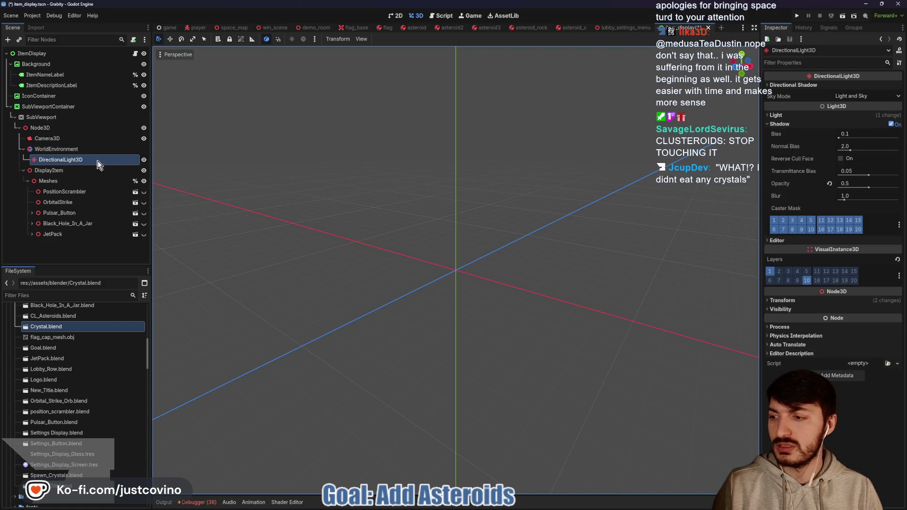
pyautogui.click(891, 125)
pyautogui.press('F5')
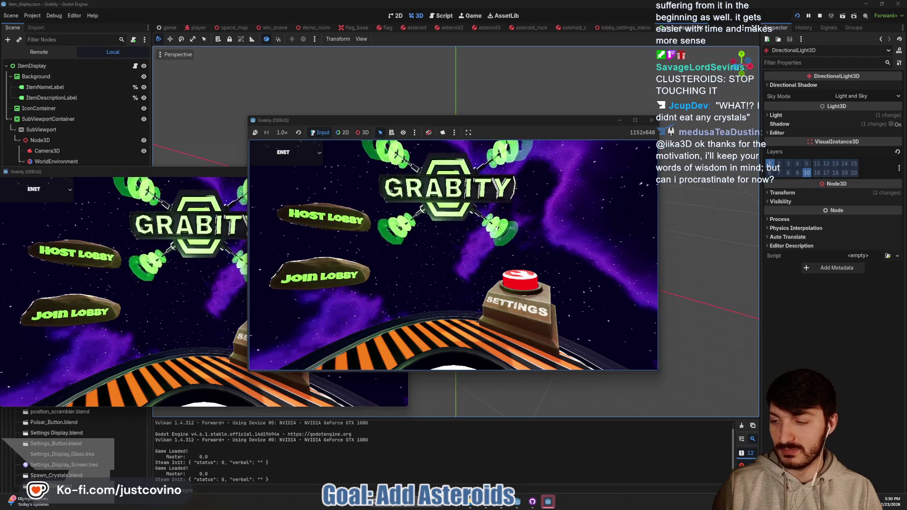
# Host a private lobby in the running game and open the Customize settings.
pyautogui.click(341, 215)
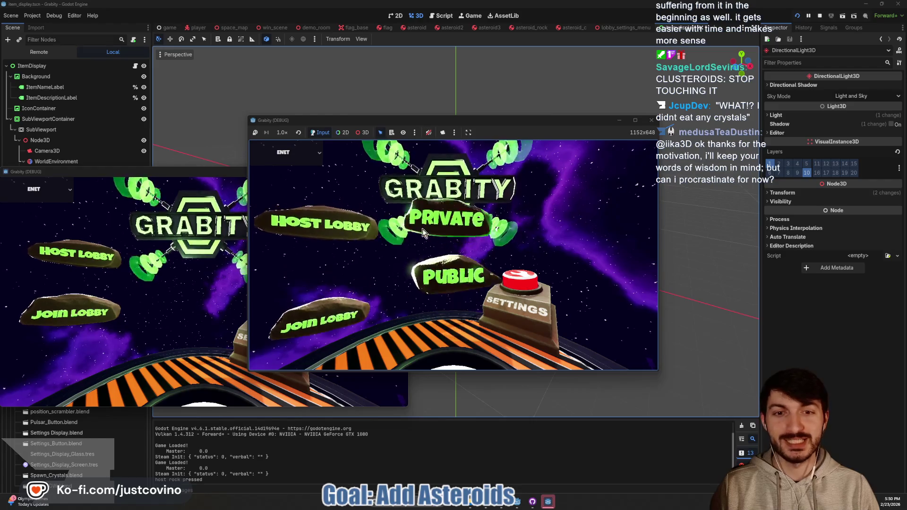
pyautogui.click(446, 224)
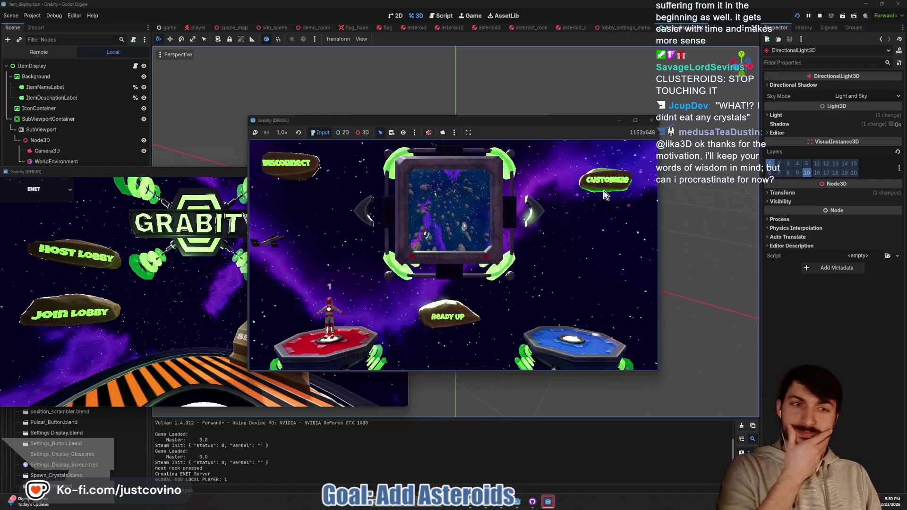
pyautogui.click(603, 190)
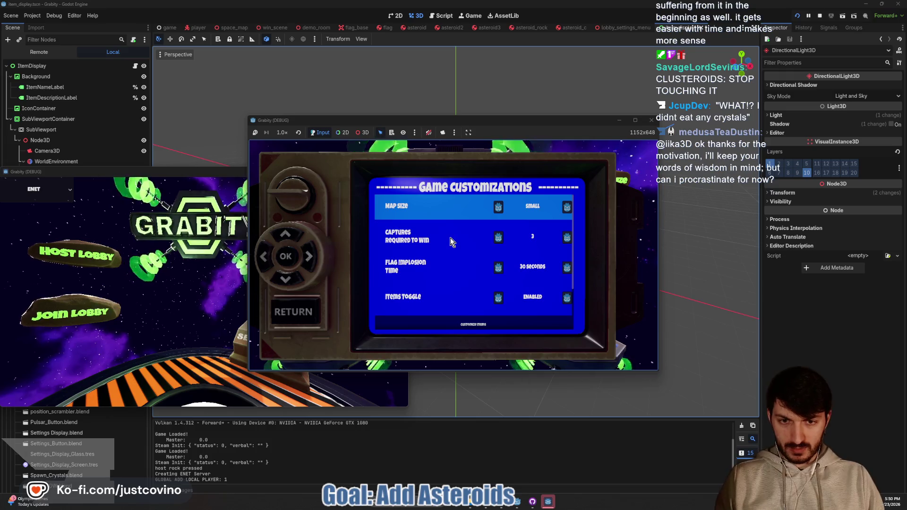
pyautogui.click(450, 237)
pyautogui.scroll(-1, 449, 237)
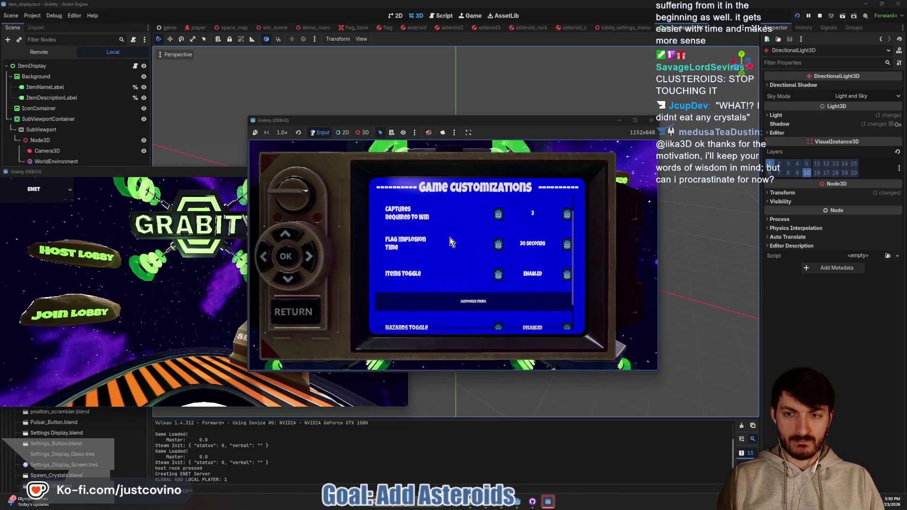
pyautogui.scroll(-1, 449, 242)
pyautogui.scroll(1, 449, 242)
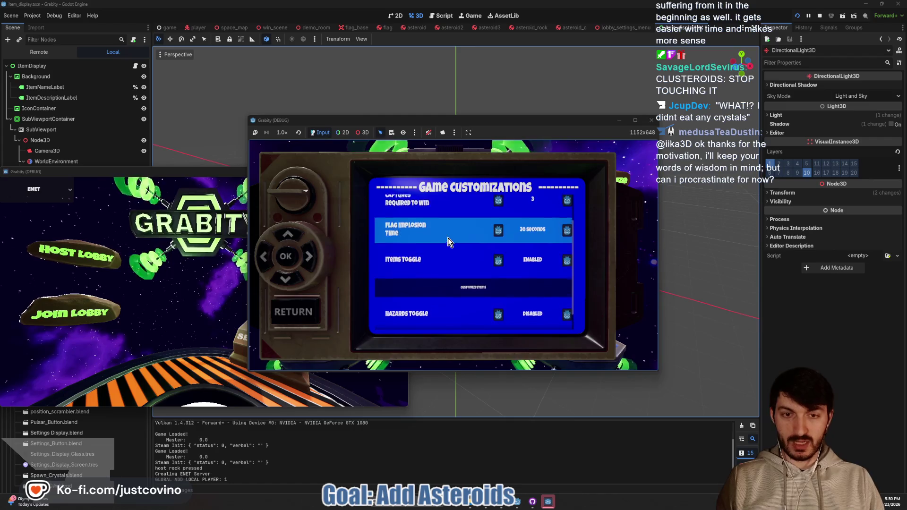
pyautogui.scroll(1, 450, 242)
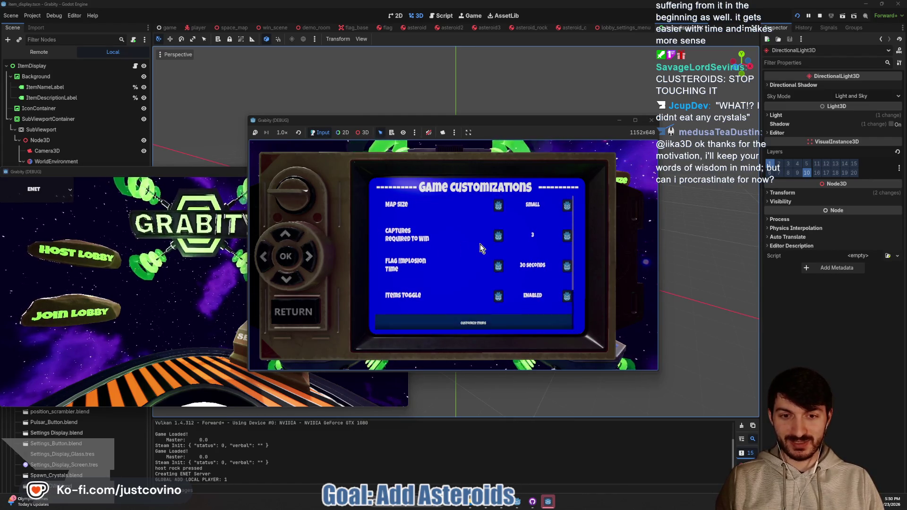
pyautogui.scroll(-1, 481, 247)
# In Item Selection, preview Orbital Strike, Pulsar Emitter and Jet Pack, then close the game.
pyautogui.press('Return')
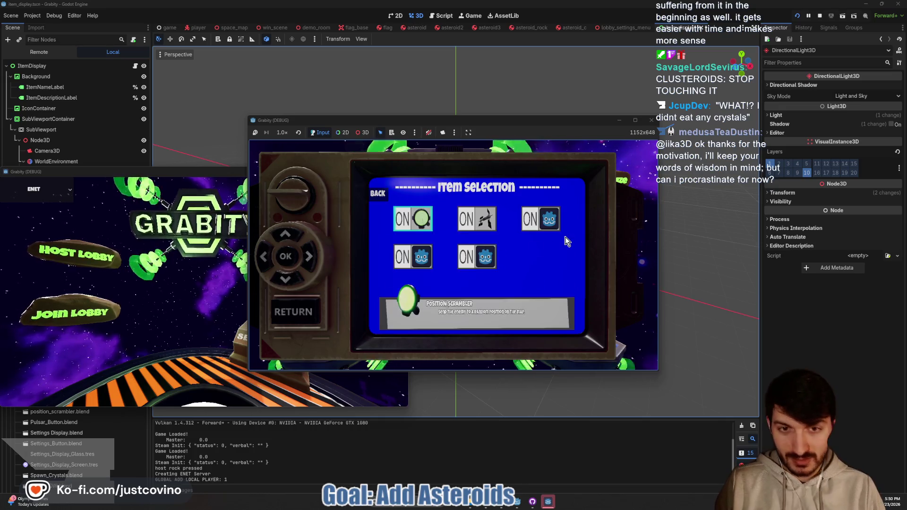
pyautogui.press('Right')
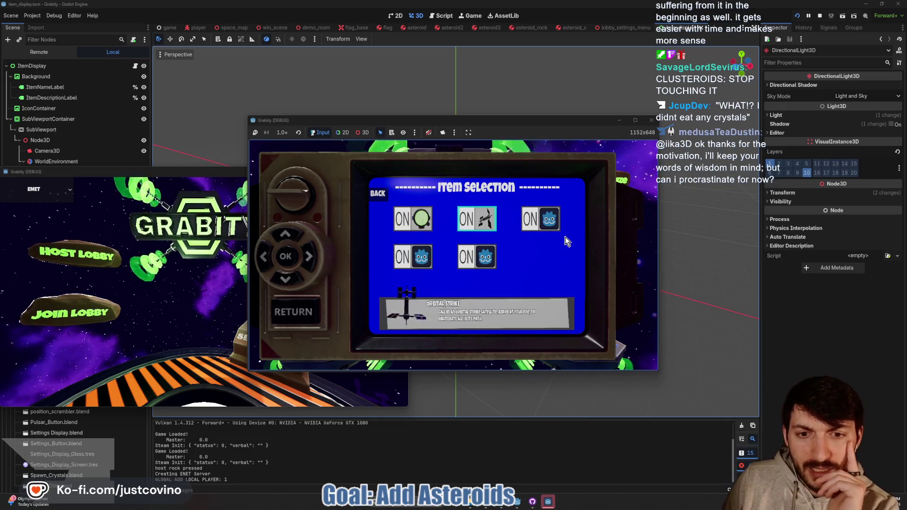
pyautogui.press('Right')
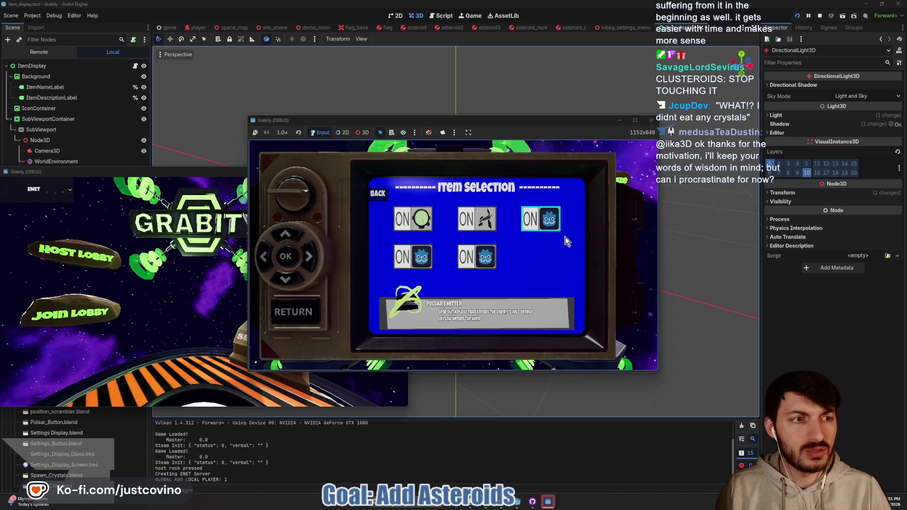
pyautogui.press('Left')
pyautogui.press('Down')
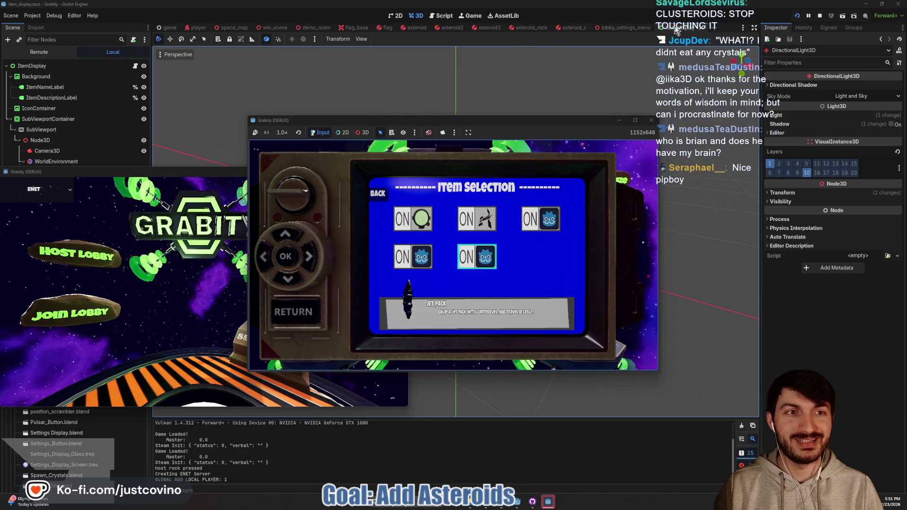
pyautogui.press('F8')
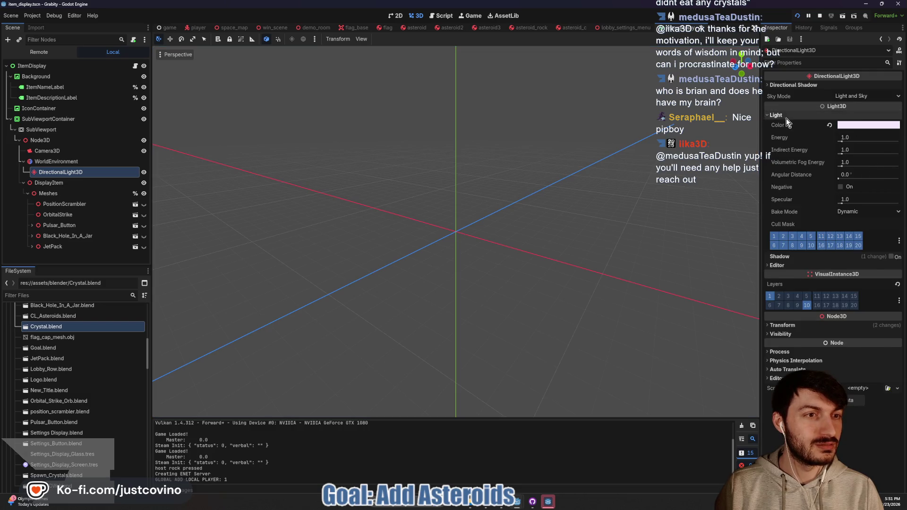
# Re-enable the light's shadows, set its Energy to 2.0, and run the game.
pyautogui.click(891, 124)
pyautogui.click(851, 115)
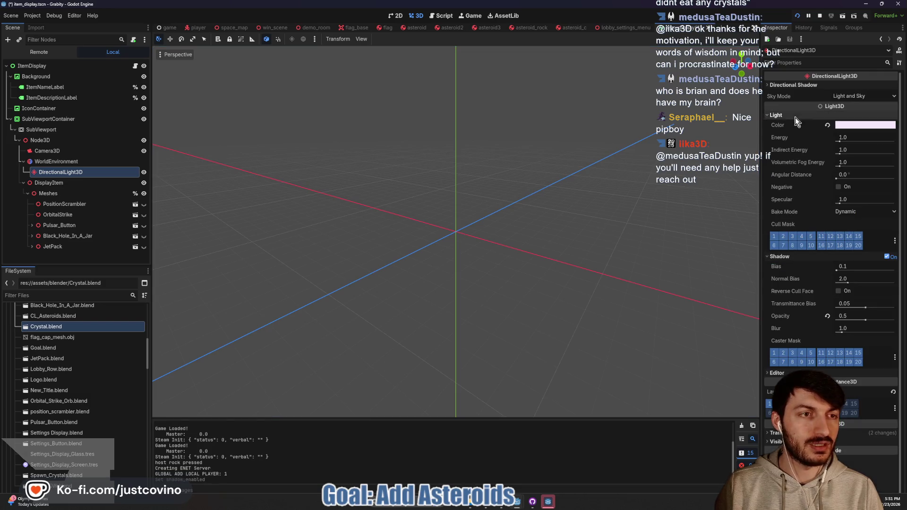
pyautogui.click(845, 138)
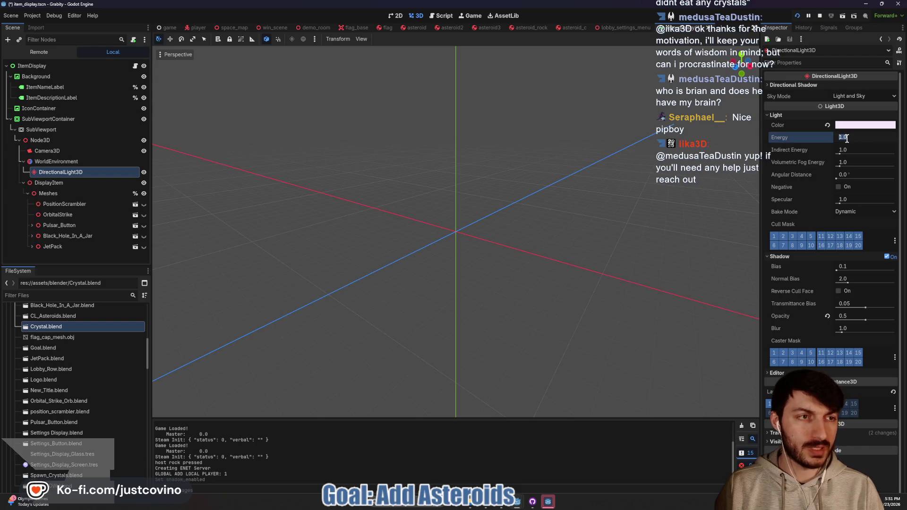
pyautogui.write('2')
pyautogui.press('Return')
pyautogui.press('F5')
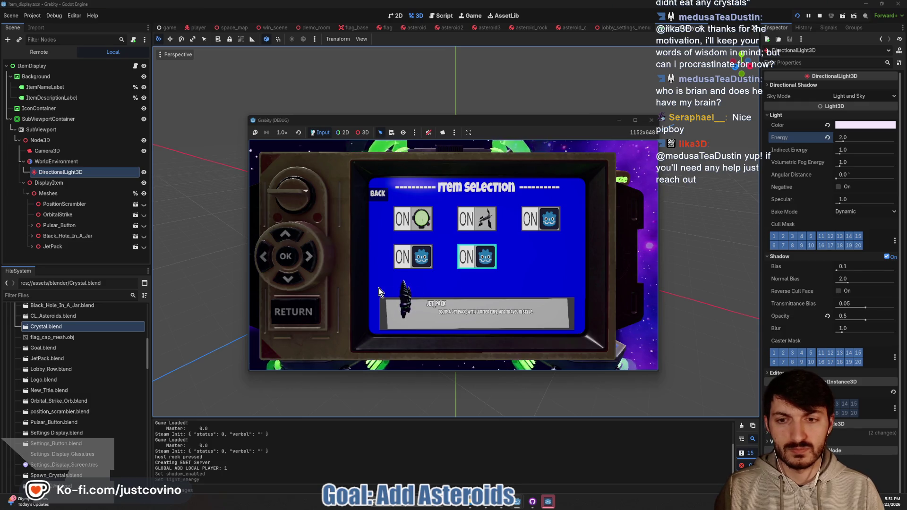
# Review the Black Hole, Position Scrambler, Orbital Strike and Pulsar Emitter previews, then raise light energy to 3.0.
pyautogui.press('Up')
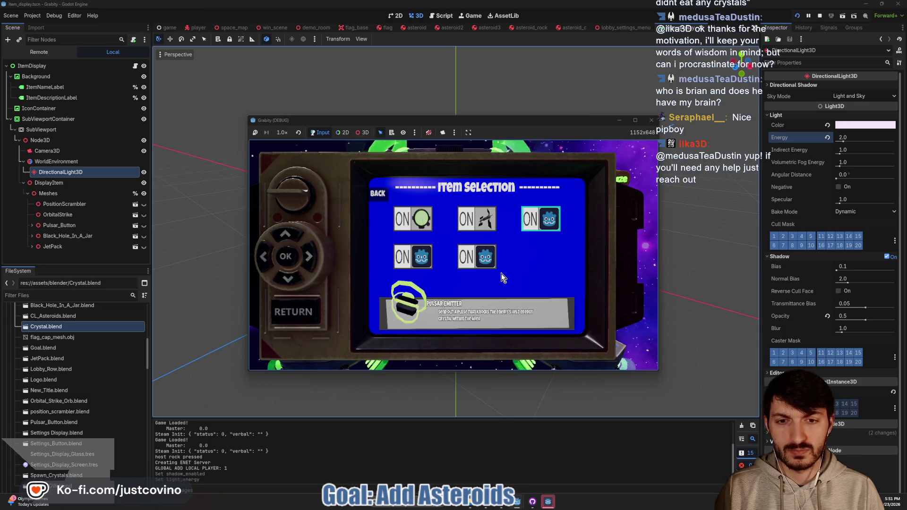
pyautogui.click(635, 121)
pyautogui.press('Left')
pyautogui.press('Down')
pyautogui.press('Right')
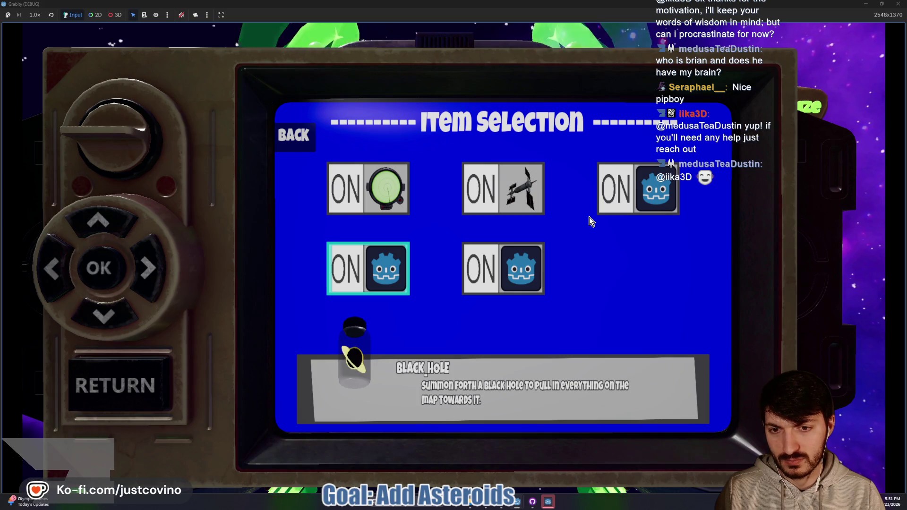
pyautogui.press('Left')
pyautogui.press('Up')
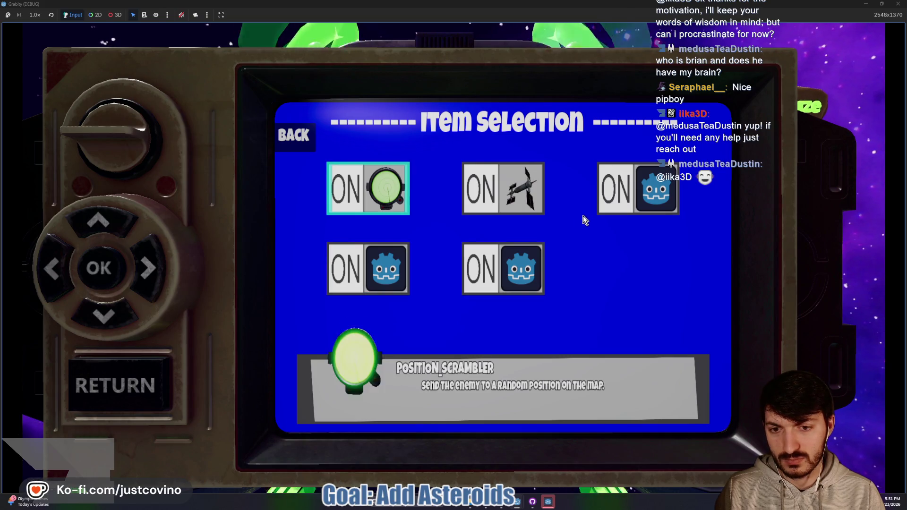
pyautogui.press('Right')
pyautogui.press('Down')
pyautogui.press('Right')
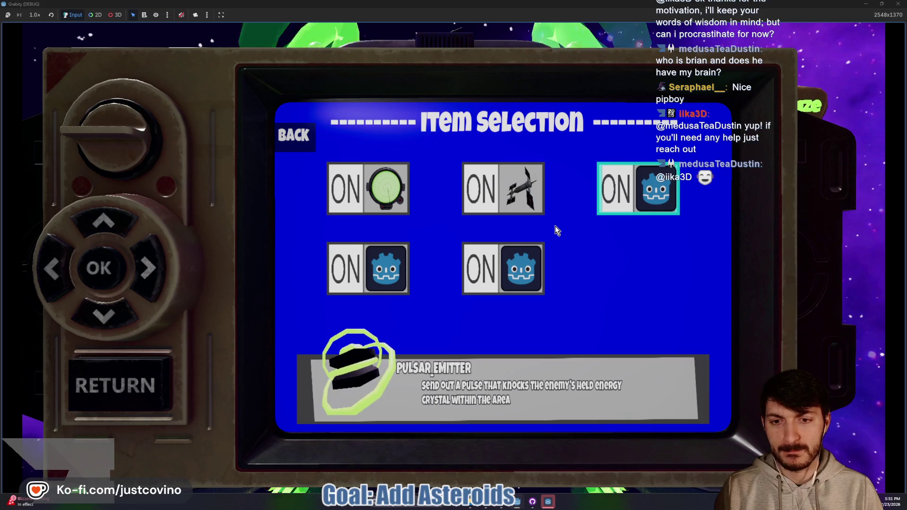
pyautogui.press('super+Down')
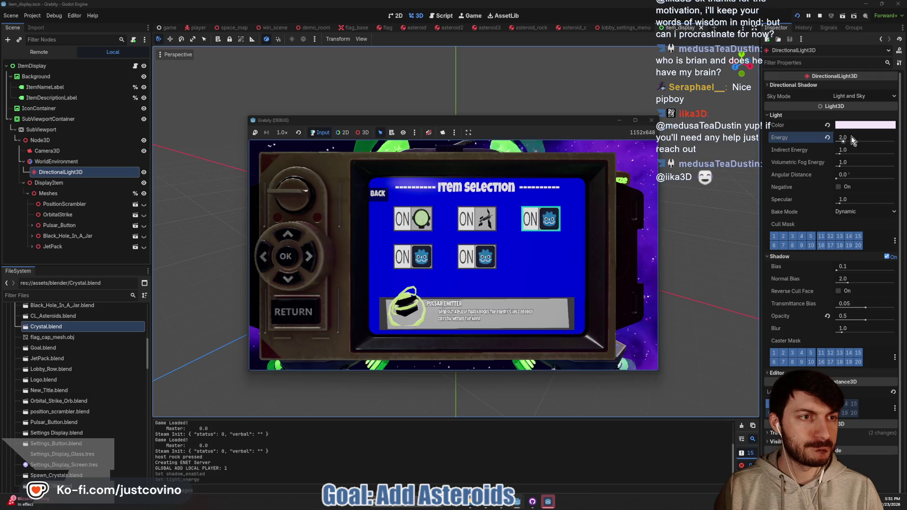
pyautogui.moveTo(844, 141); pyautogui.dragTo(849, 142)
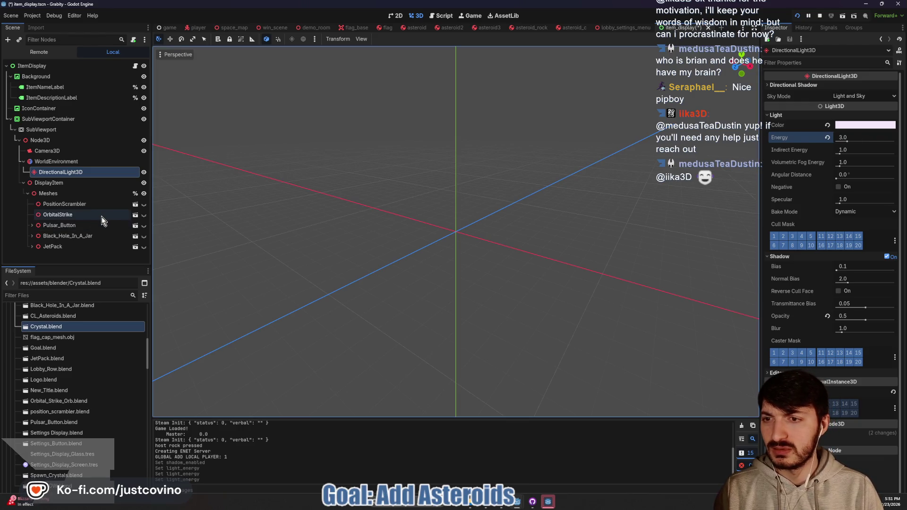
# Lower Black_Hole_In_A_Jar to y -0.26 and check it in the game's Black Hole preview.
pyautogui.click(98, 236)
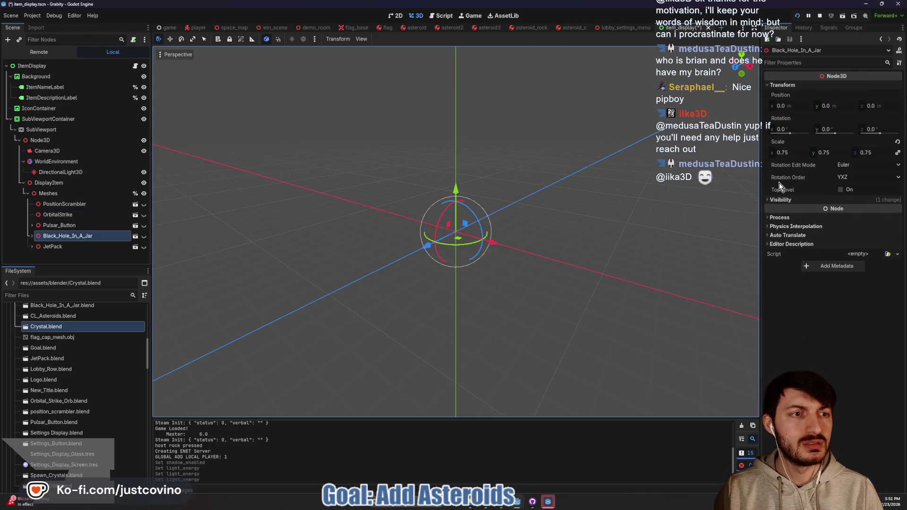
pyautogui.moveTo(834, 109); pyautogui.dragTo(823, 109)
pyautogui.press('F6')
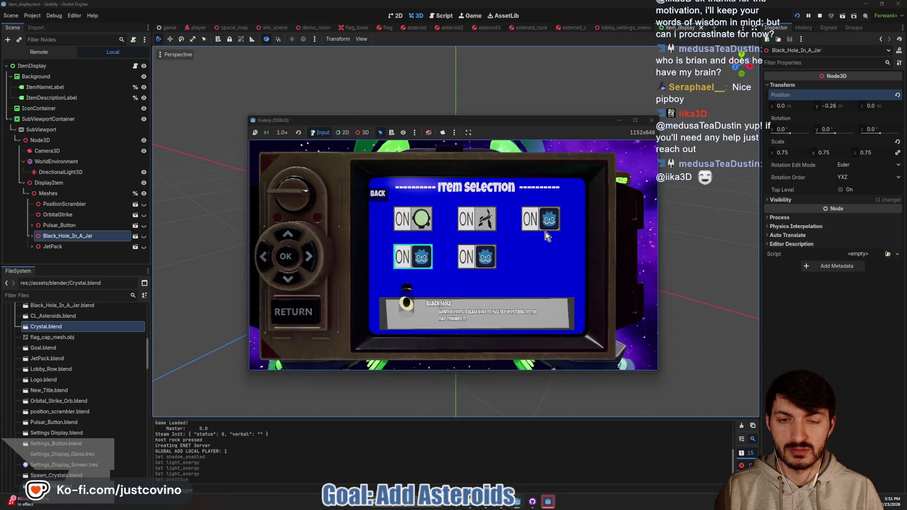
pyautogui.press('Down')
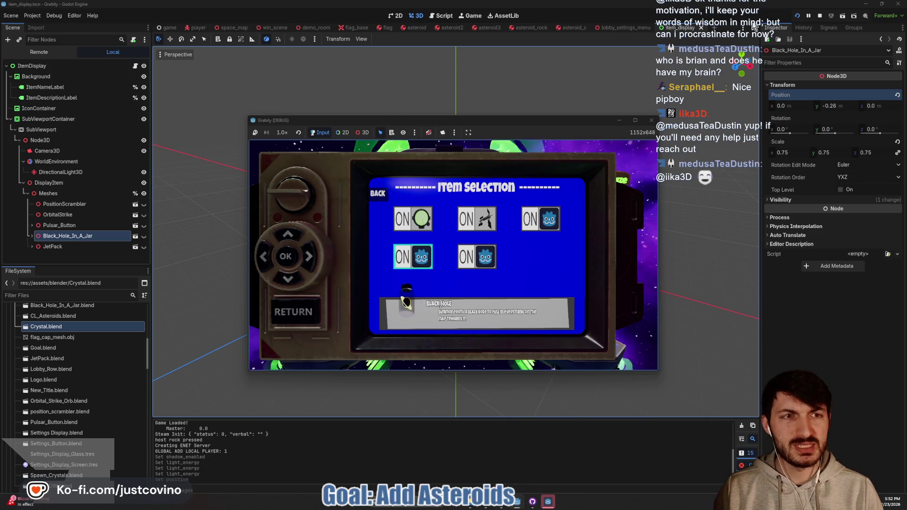
pyautogui.click(56, 161)
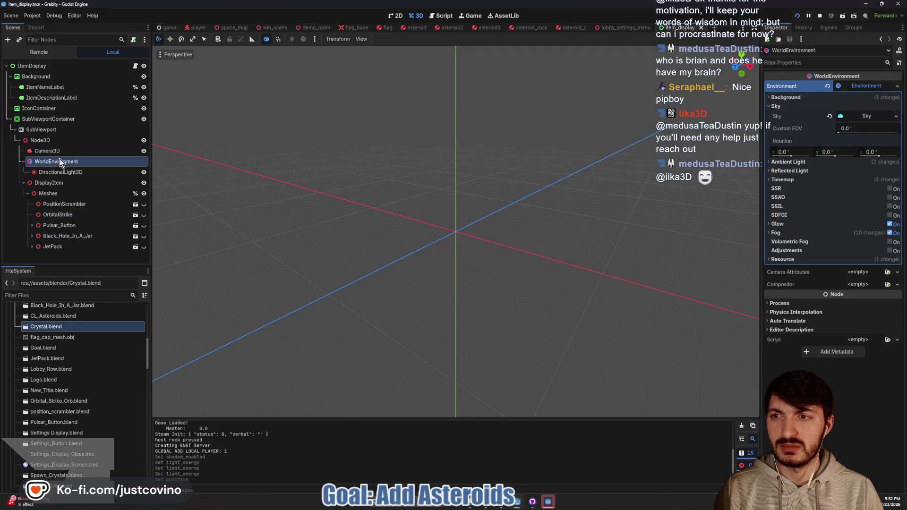
# Expand the WorldEnvironment's Sky, PanoramaSkyMat material and Background sections in the Inspector.
pyautogui.rightClick(860, 89)
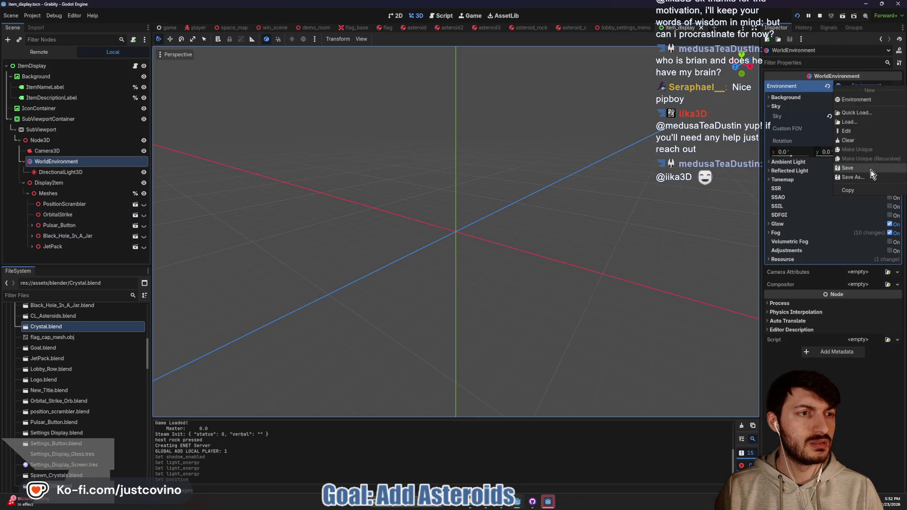
pyautogui.click(831, 107)
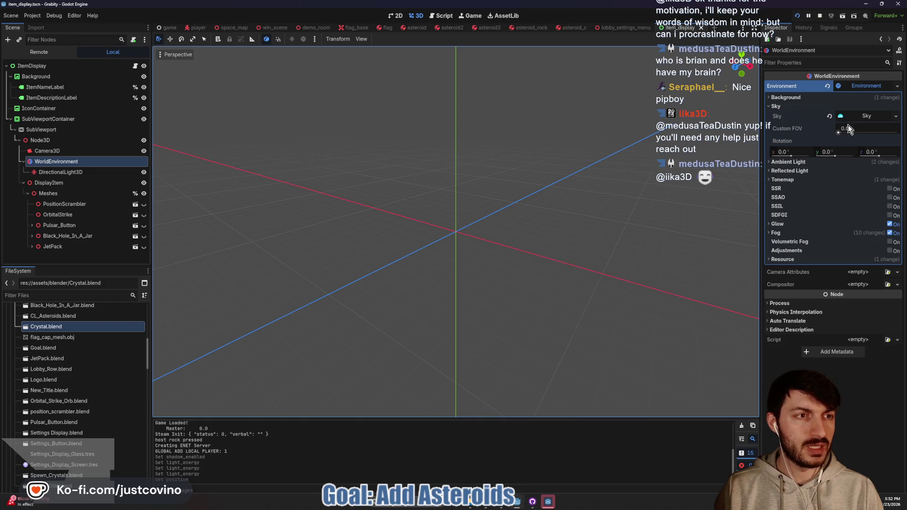
pyautogui.click(864, 117)
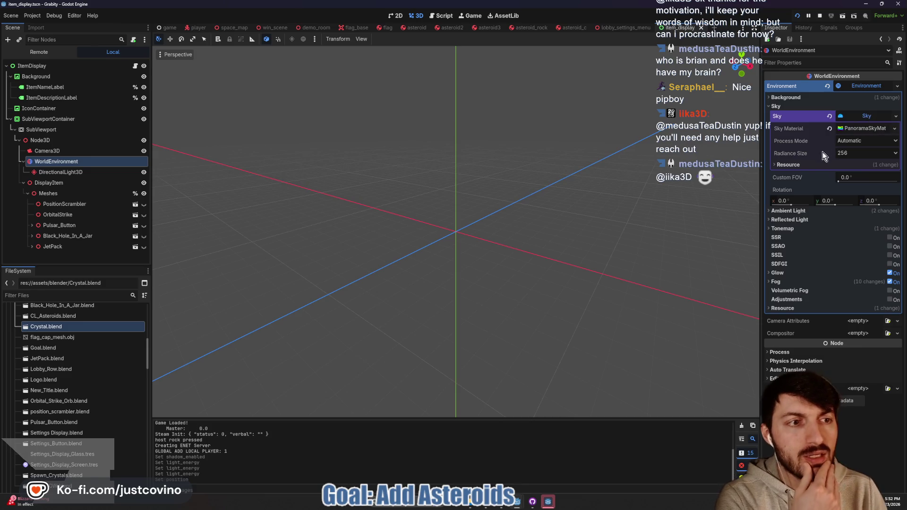
pyautogui.click(863, 129)
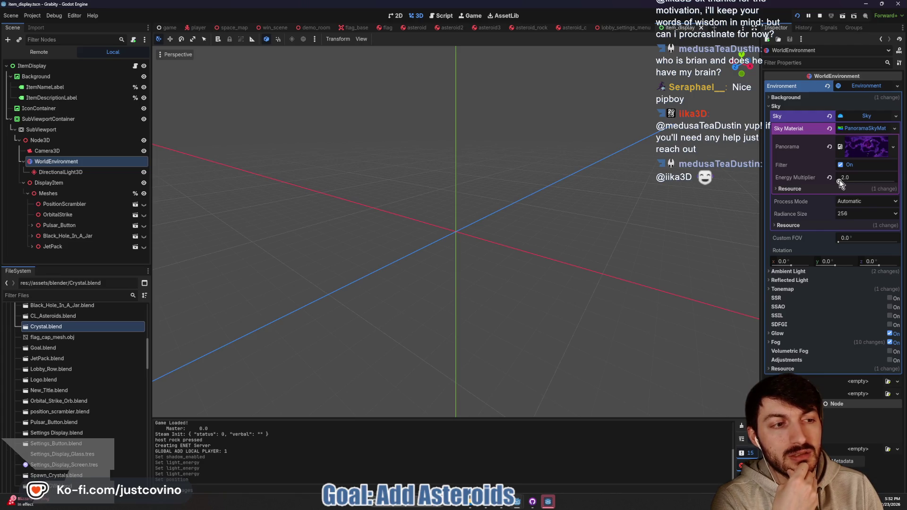
pyautogui.click(802, 98)
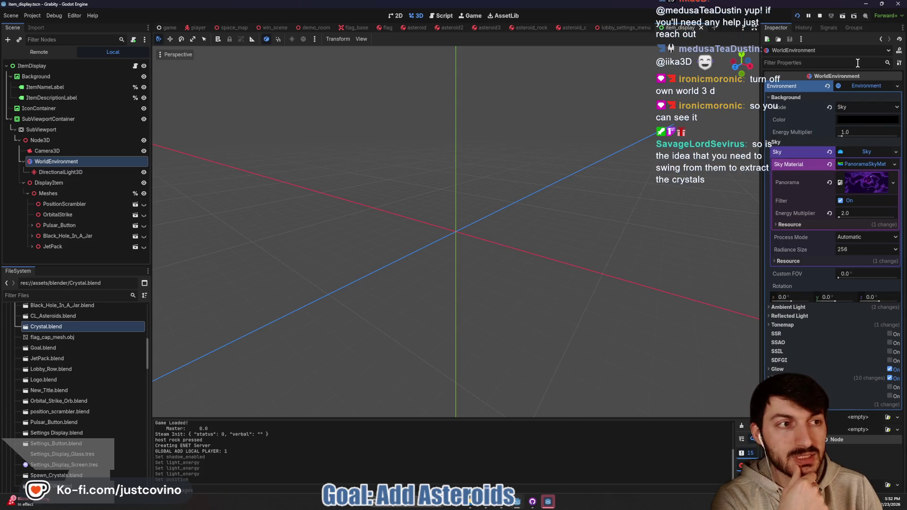
# Uncheck Own World 3D on the SubViewport so the purple nebula sky shows.
pyautogui.click(80, 131)
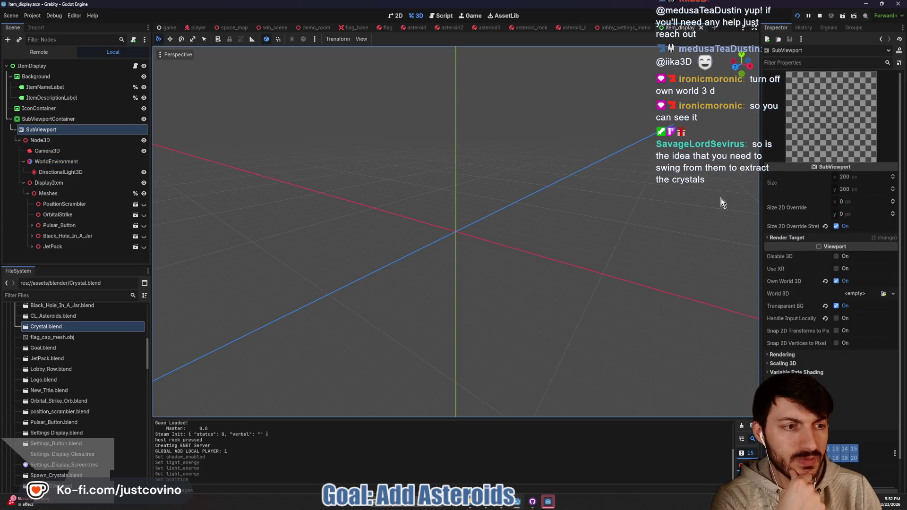
pyautogui.click(835, 282)
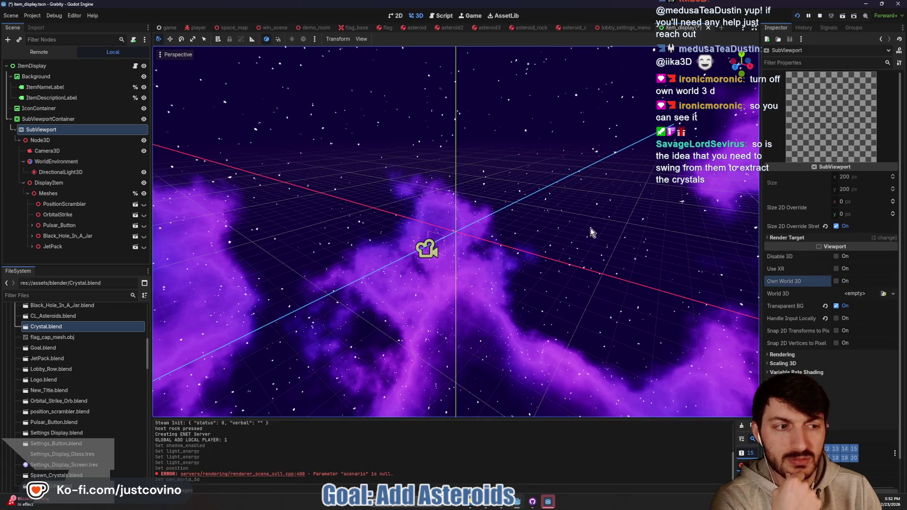
pyautogui.moveTo(563, 215)
pyautogui.mouseDown()
pyautogui.moveTo(520, 217)
pyautogui.moveTo(559, 220)
pyautogui.mouseUp()
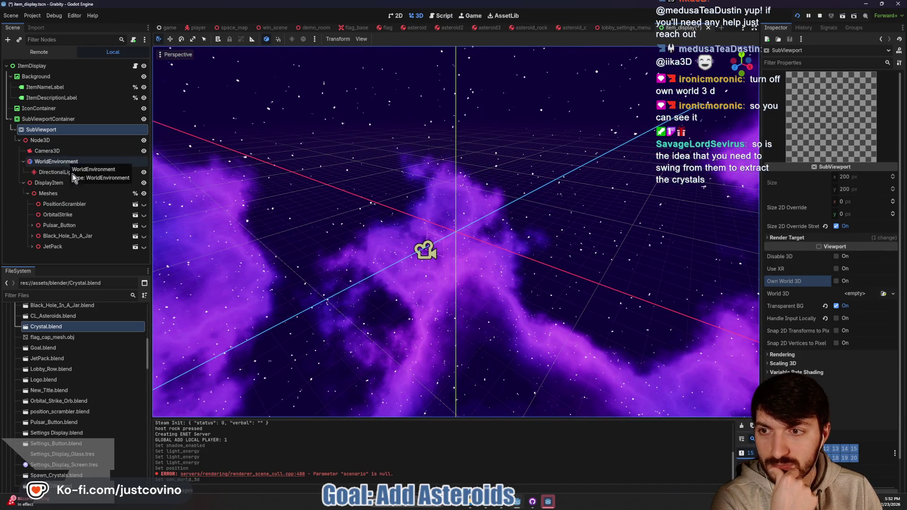
pyautogui.scroll(3, 345, 226)
pyautogui.moveTo(304, 220); pyautogui.dragTo(186, 239)
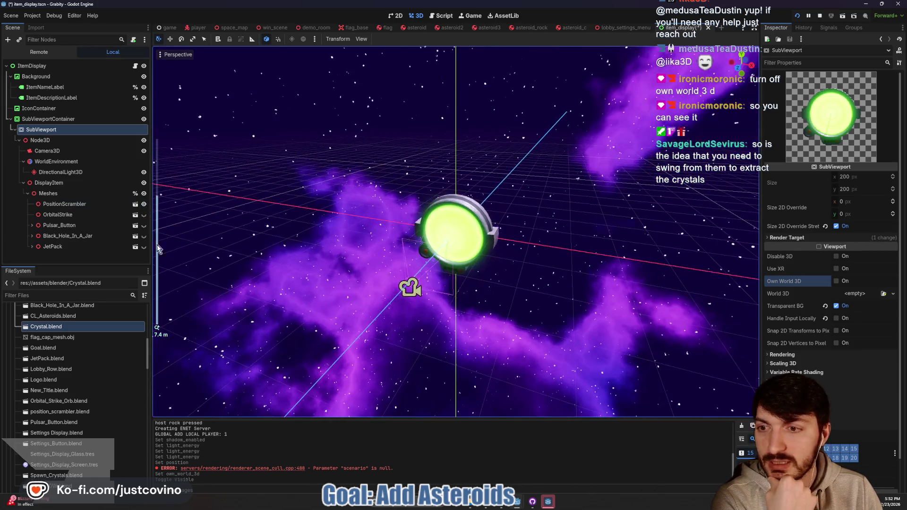
# Make the space station mesh visible and hide the glowing orb mesh.
pyautogui.click(144, 215)
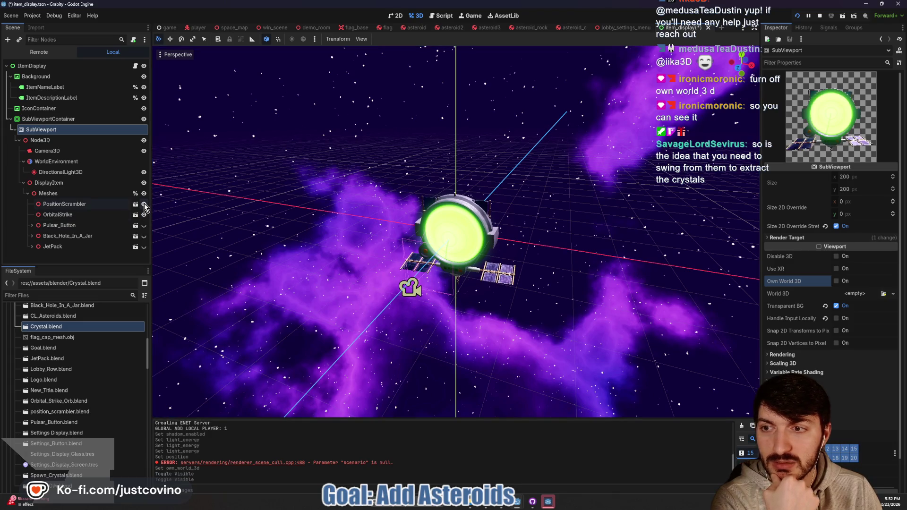
pyautogui.click(144, 204)
pyautogui.click(92, 163)
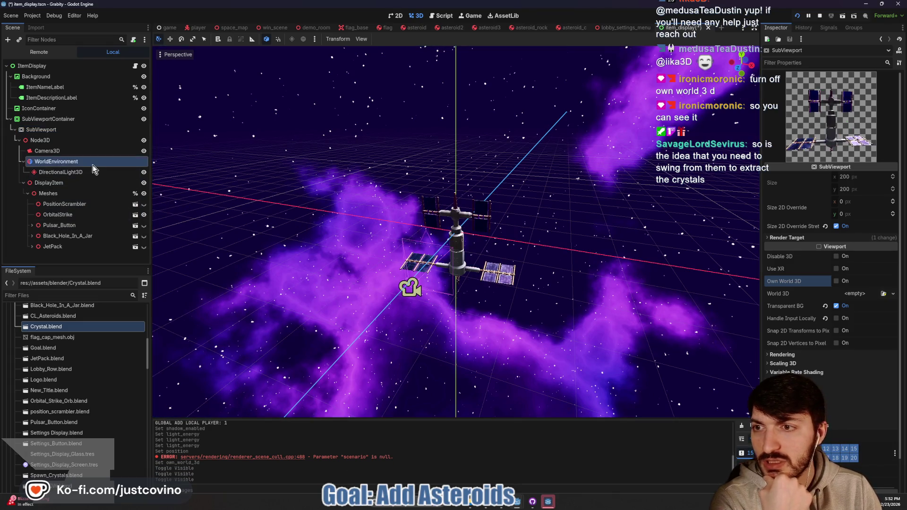
pyautogui.click(93, 172)
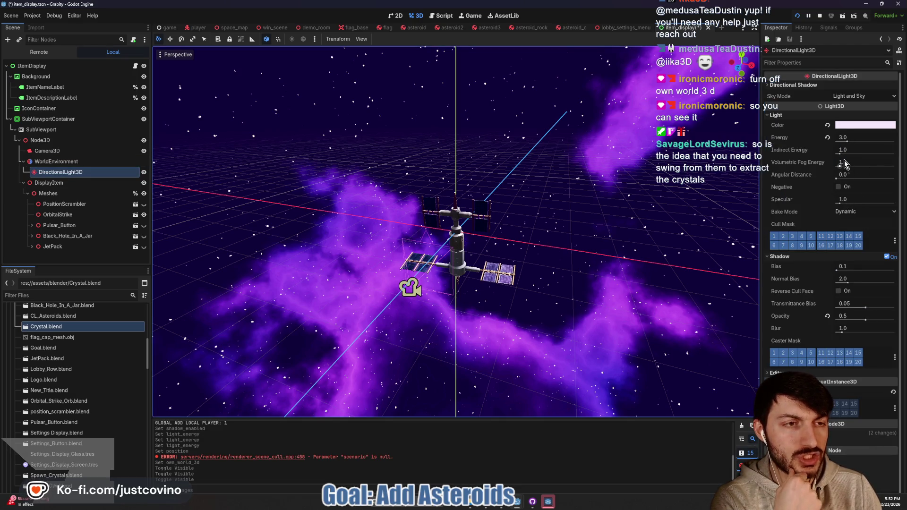
# Set the DirectionalLight3D Energy to 1 and bring Angular Distance down to 11.85°.
pyautogui.moveTo(842, 180)
pyautogui.mouseDown()
pyautogui.moveTo(894, 180)
pyautogui.moveTo(877, 180)
pyautogui.mouseUp()
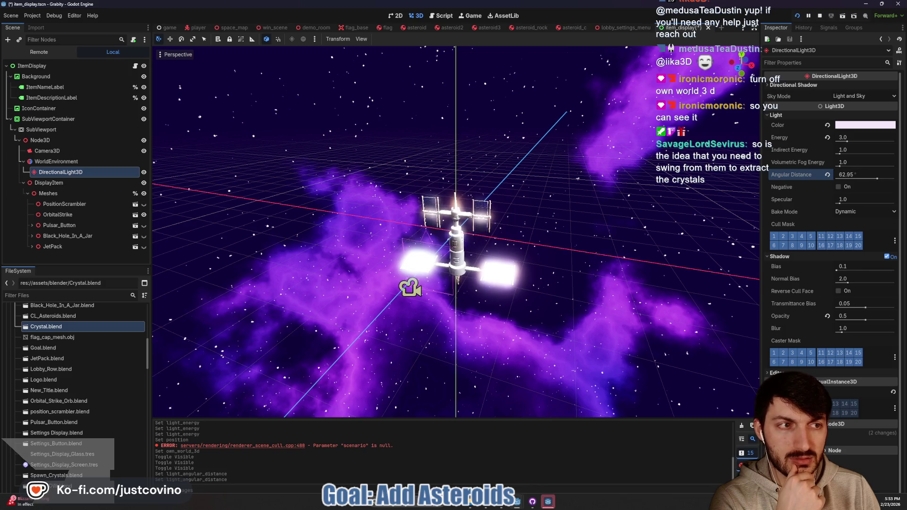
pyautogui.click(853, 135)
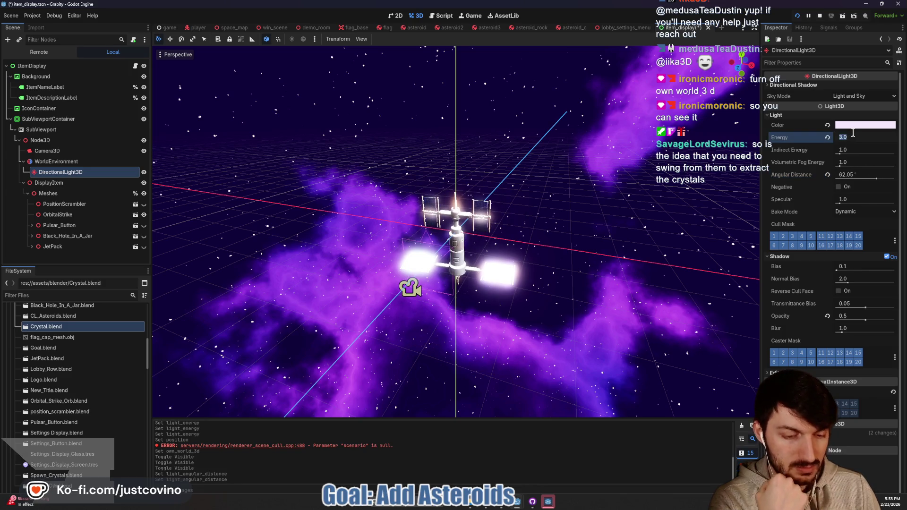
pyautogui.write('1')
pyautogui.press('Return')
pyautogui.moveTo(861, 175)
pyautogui.mouseDown()
pyautogui.moveTo(837, 175)
pyautogui.moveTo(895, 175)
pyautogui.mouseUp()
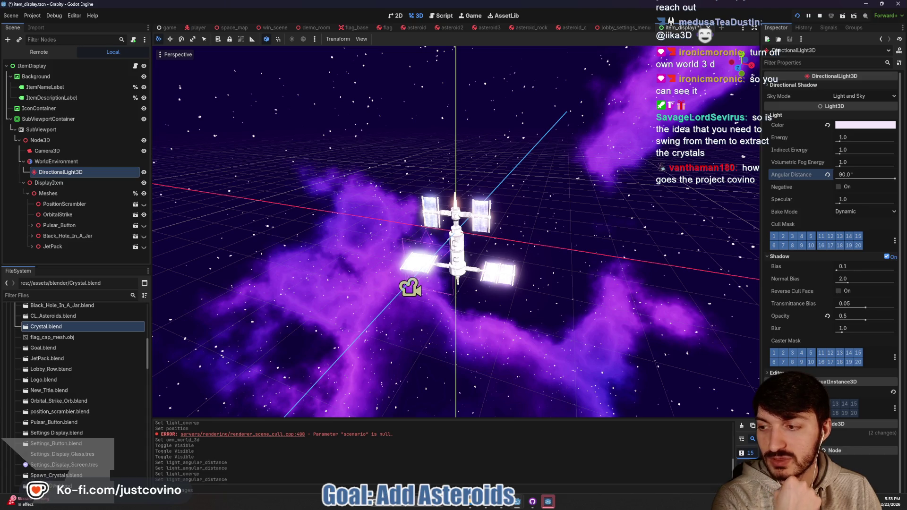
pyautogui.moveTo(867, 175); pyautogui.dragTo(844, 175)
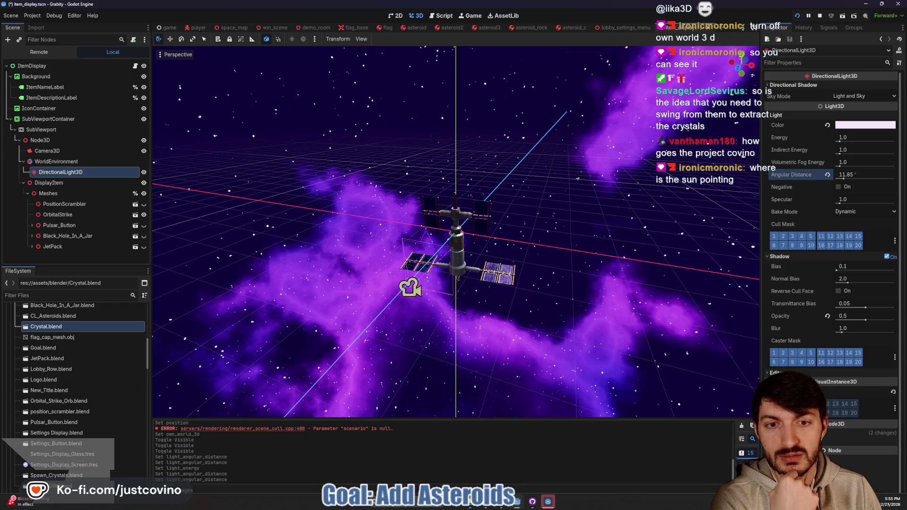
pyautogui.scroll(-2, 657, 209)
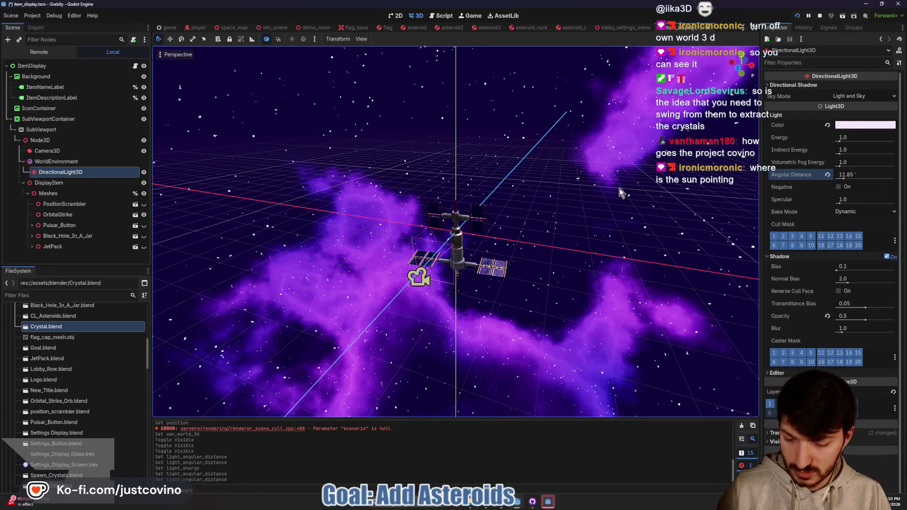
# Rotate the directional light to a new direction using its gizmo.
pyautogui.press('f')
pyautogui.moveTo(557, 229)
pyautogui.mouseDown()
pyautogui.moveTo(534, 288)
pyautogui.moveTo(492, 313)
pyautogui.moveTo(507, 289)
pyautogui.mouseUp()
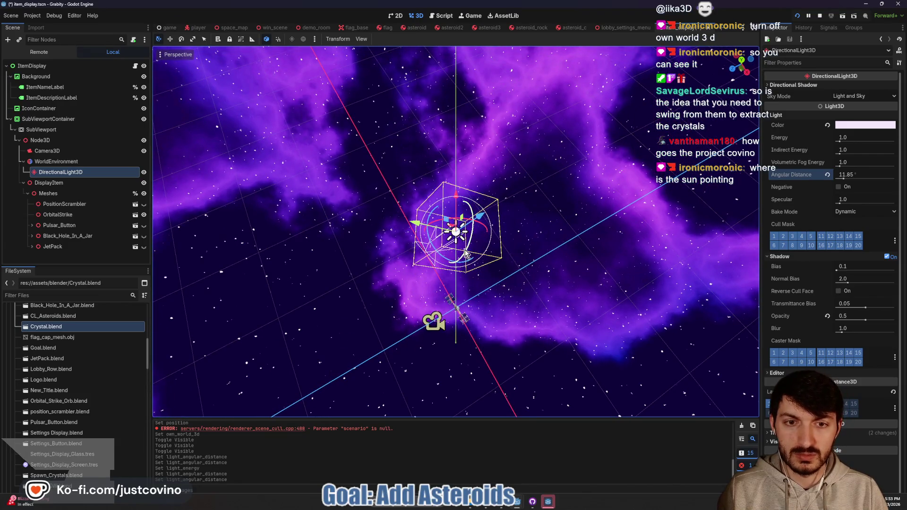
pyautogui.moveTo(450, 263)
pyautogui.mouseDown()
pyautogui.moveTo(434, 250)
pyautogui.moveTo(461, 262)
pyautogui.moveTo(405, 255)
pyautogui.moveTo(369, 158)
pyautogui.moveTo(373, 140)
pyautogui.mouseUp()
pyautogui.rightClick(433, 250)
pyautogui.moveTo(551, 259)
pyautogui.mouseDown()
pyautogui.moveTo(572, 222)
pyautogui.moveTo(566, 250)
pyautogui.mouseUp()
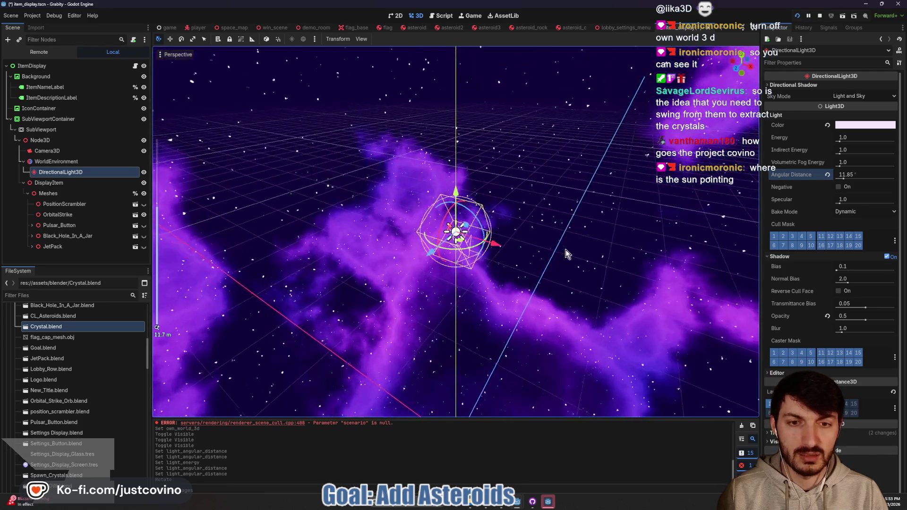
# Frame the OrbitalStrike station, then widen the light's Angular Distance to 28.66°.
pyautogui.click(58, 227)
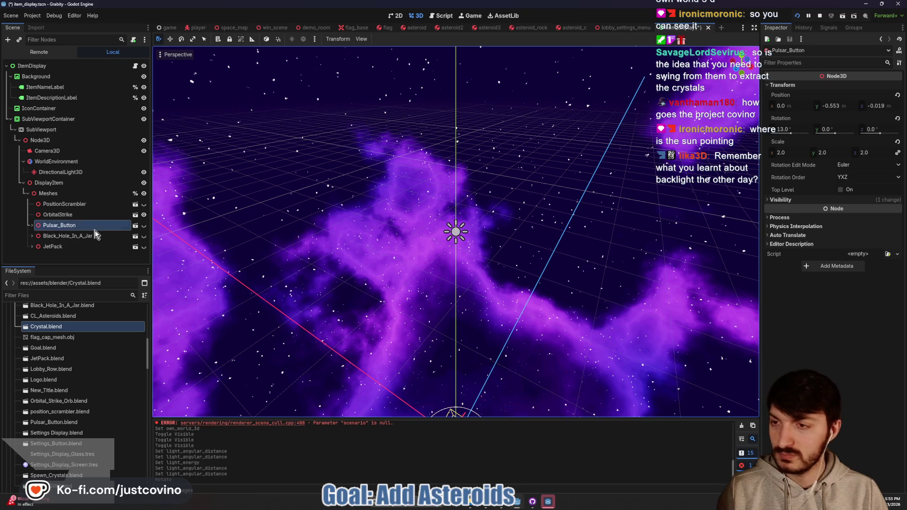
pyautogui.click(57, 215)
pyautogui.press('f')
pyautogui.scroll(1, 606, 247)
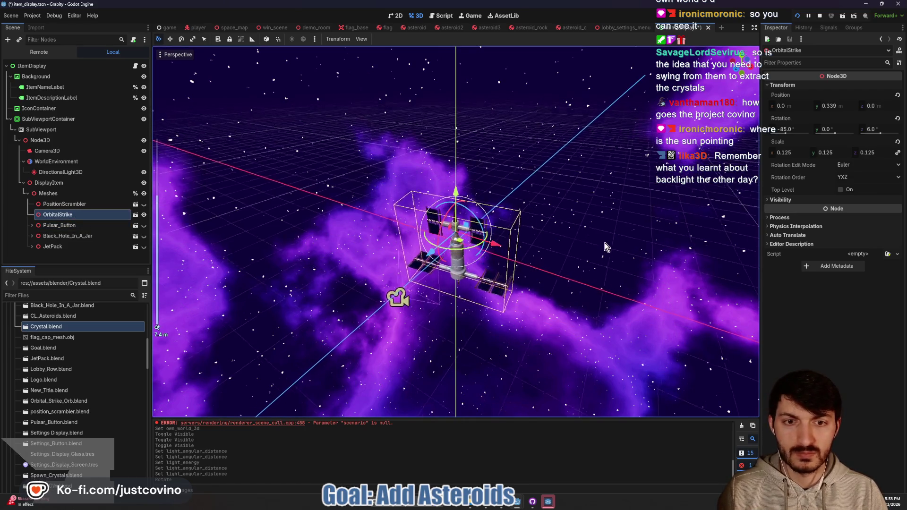
pyautogui.click(607, 247)
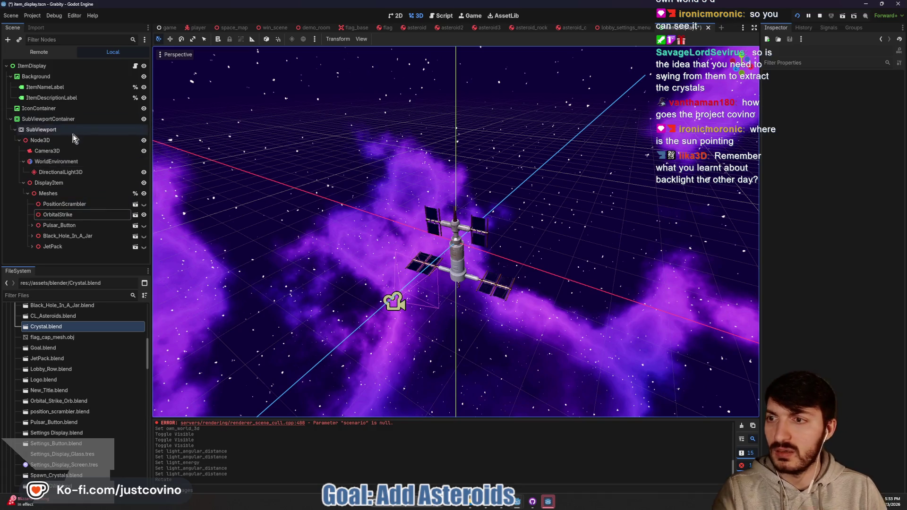
pyautogui.click(61, 172)
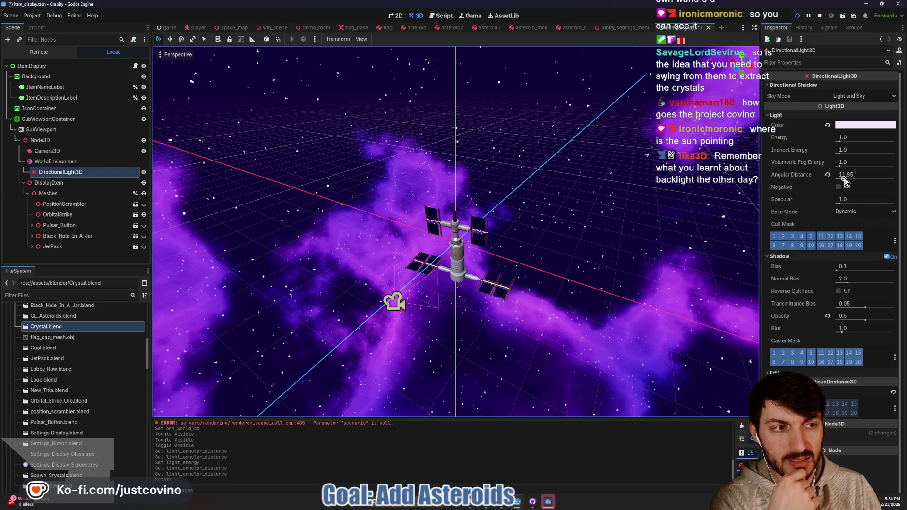
pyautogui.moveTo(845, 182)
pyautogui.mouseDown()
pyautogui.moveTo(863, 186)
pyautogui.moveTo(855, 187)
pyautogui.mouseUp()
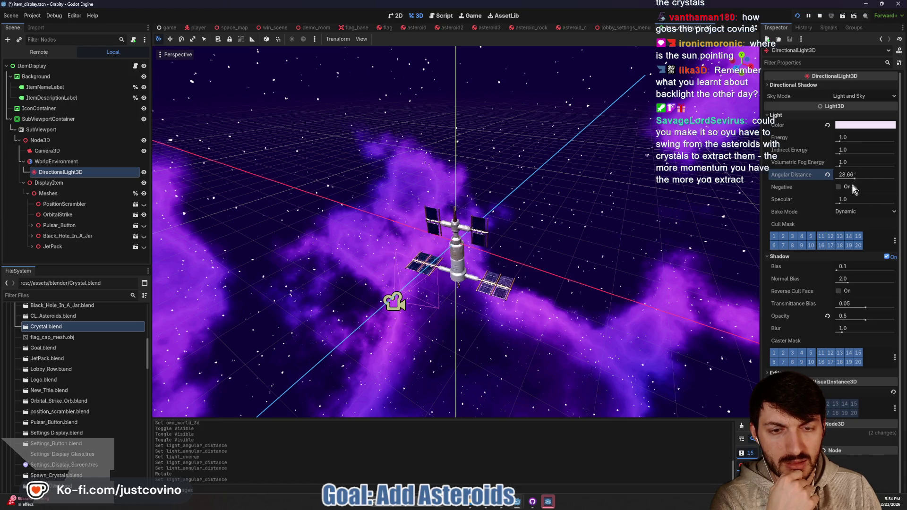
pyautogui.moveTo(638, 246)
pyautogui.mouseDown()
pyautogui.moveTo(619, 250)
pyautogui.moveTo(644, 257)
pyautogui.mouseUp()
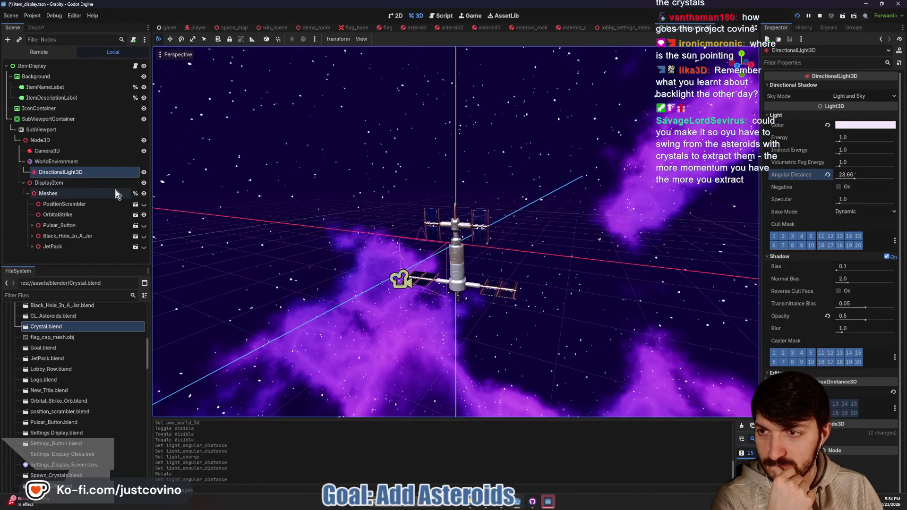
pyautogui.click(50, 164)
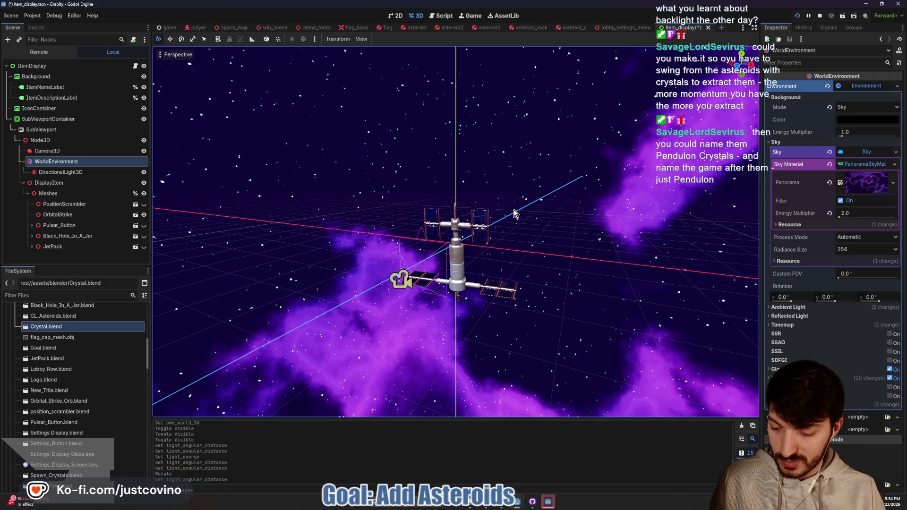
# Add an OmniLight3D node and move it down about 0.8 near the station.
pyautogui.hotkey('ctrl', 'a')
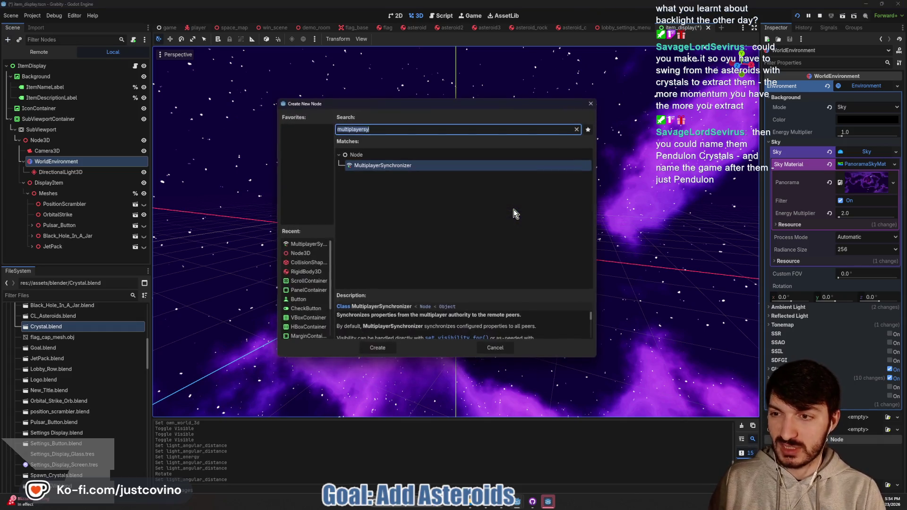
pyautogui.write('omni')
pyautogui.press('Return')
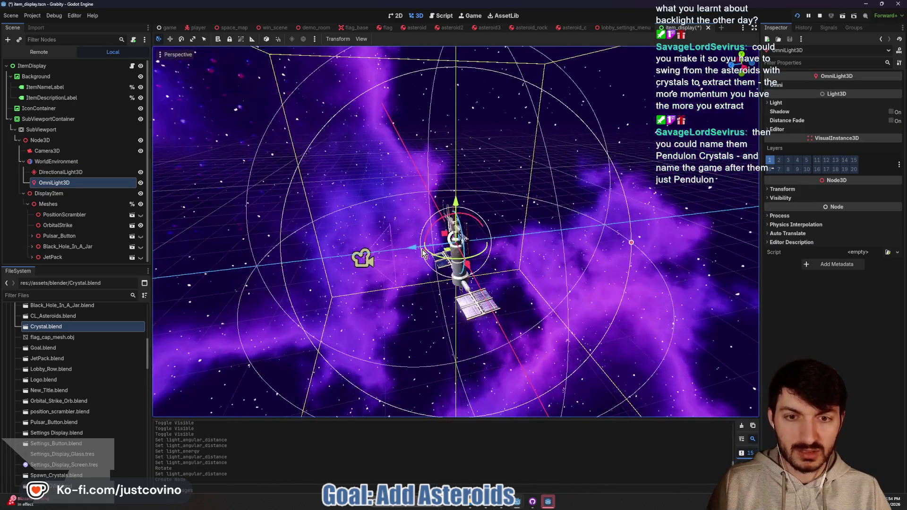
pyautogui.moveTo(423, 253)
pyautogui.mouseDown()
pyautogui.moveTo(501, 218)
pyautogui.moveTo(512, 234)
pyautogui.moveTo(656, 282)
pyautogui.moveTo(653, 268)
pyautogui.moveTo(620, 275)
pyautogui.mouseUp()
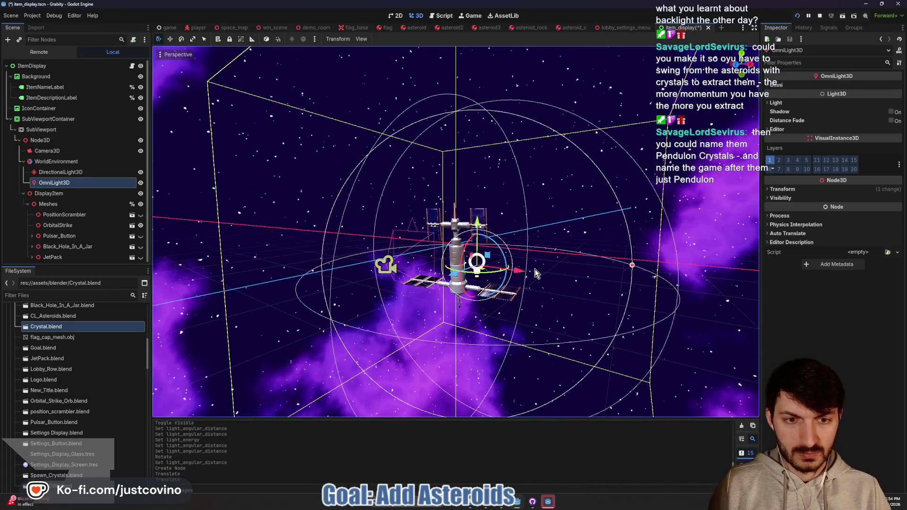
# Give the omni light Energy 16 and Specular 0, nudge it forward, save, and run.
pyautogui.click(812, 103)
pyautogui.moveTo(842, 126); pyautogui.dragTo(864, 130)
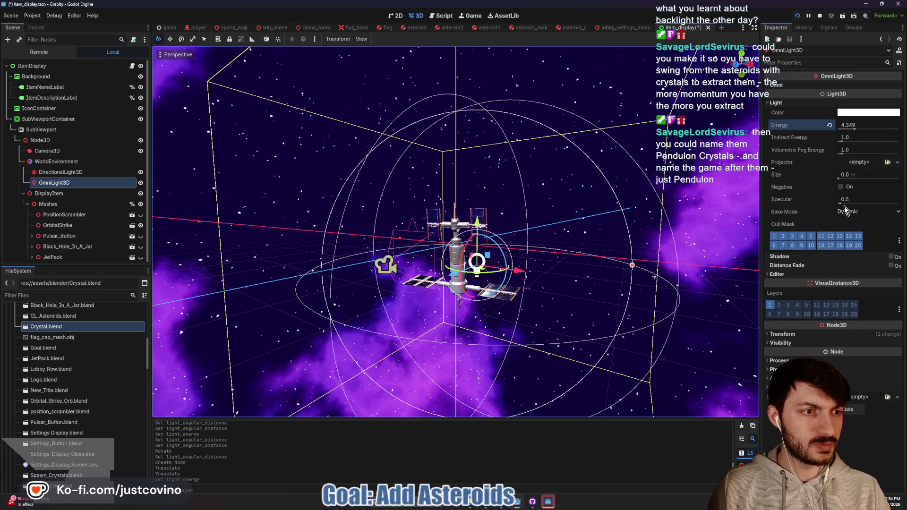
pyautogui.moveTo(844, 205); pyautogui.dragTo(772, 211)
pyautogui.moveTo(858, 129); pyautogui.dragTo(900, 129)
pyautogui.moveTo(466, 279); pyautogui.dragTo(447, 280)
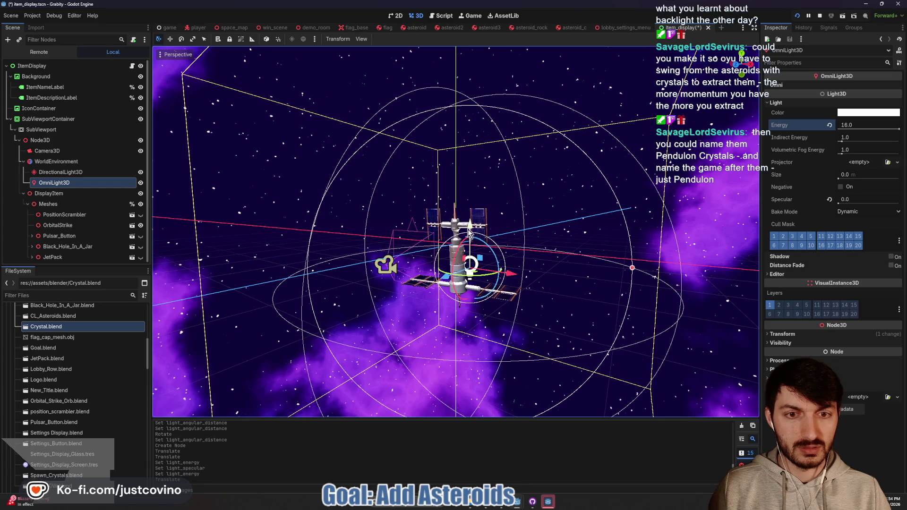
pyautogui.moveTo(560, 225); pyautogui.dragTo(589, 246)
pyautogui.hotkey('ctrl', 's')
pyautogui.press('F6')
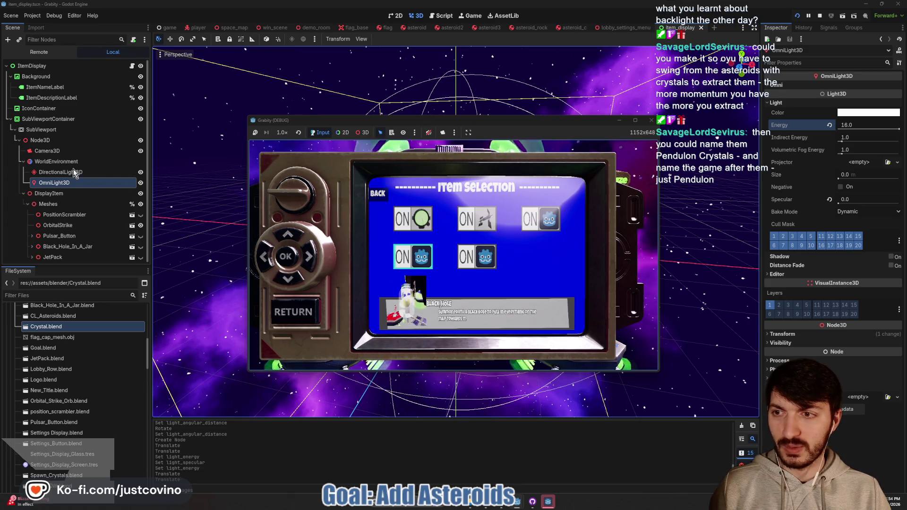
pyautogui.click(47, 130)
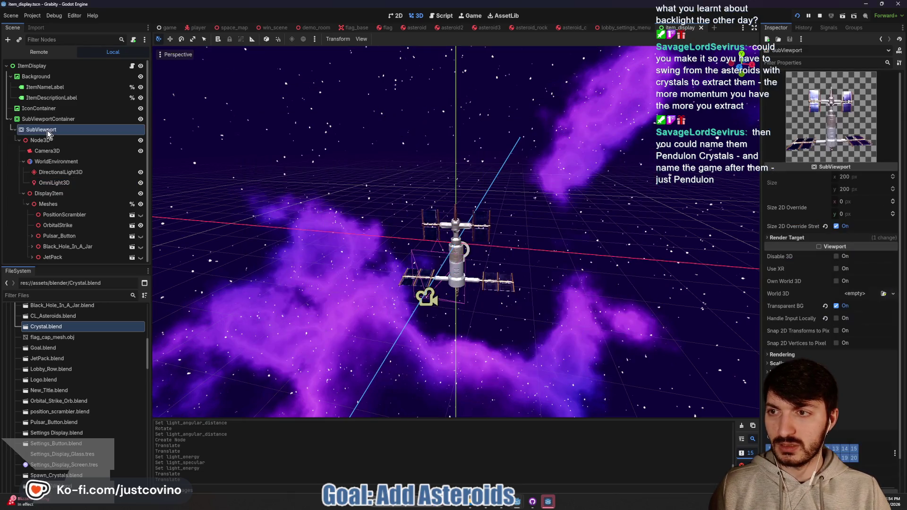
pyautogui.click(836, 281)
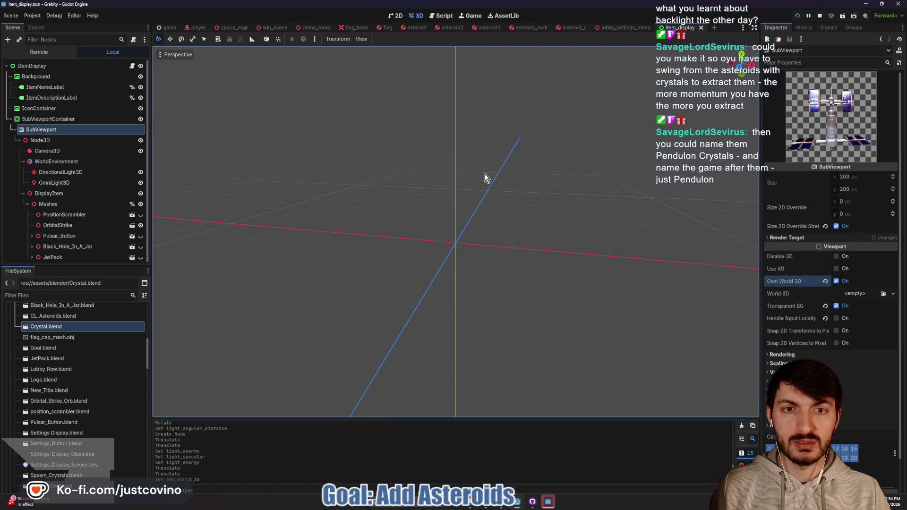
pyautogui.click(465, 16)
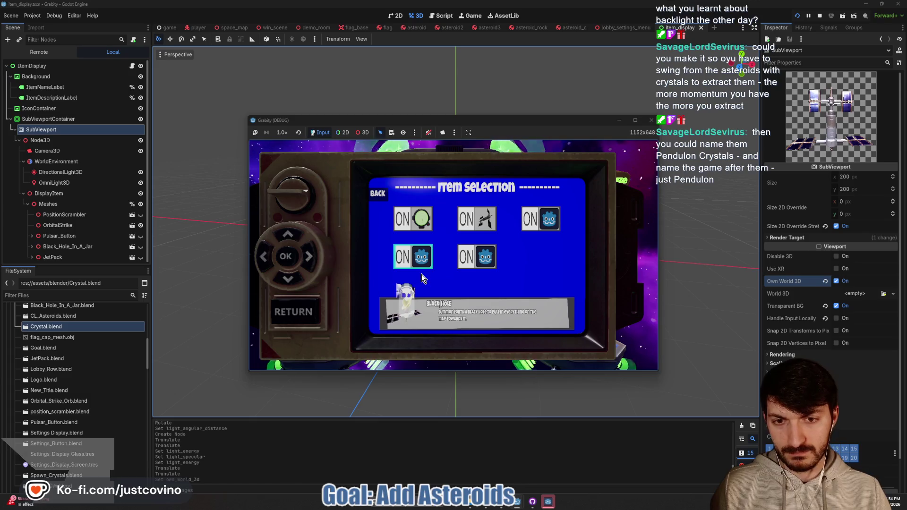
pyautogui.press('Up')
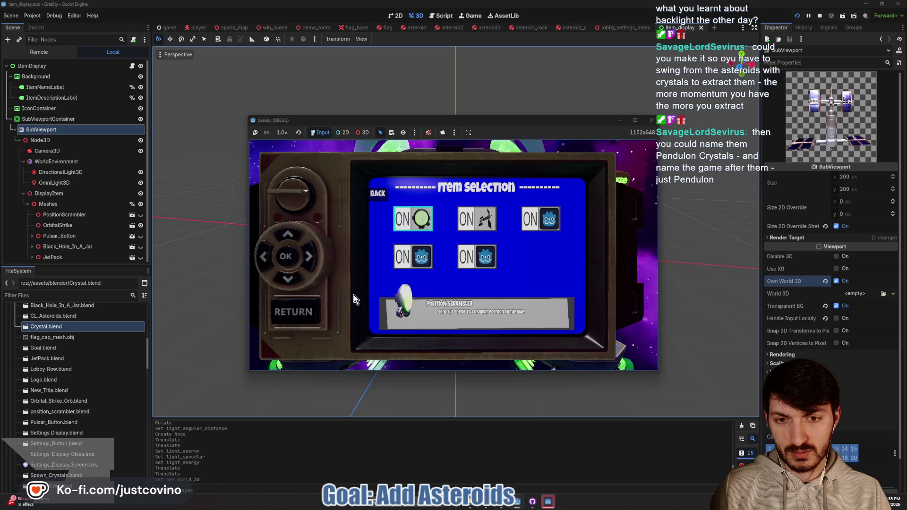
pyautogui.press('Down')
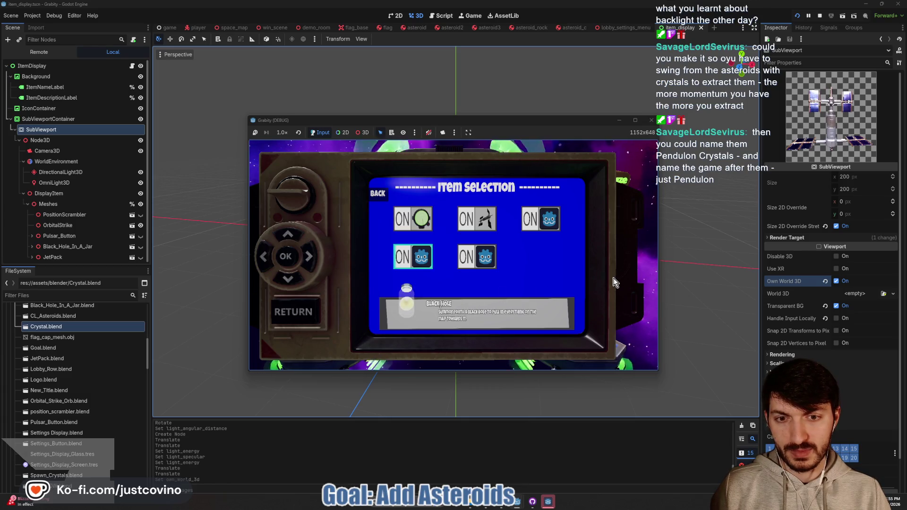
pyautogui.press('Up')
pyautogui.press('Right')
pyautogui.press('Right')
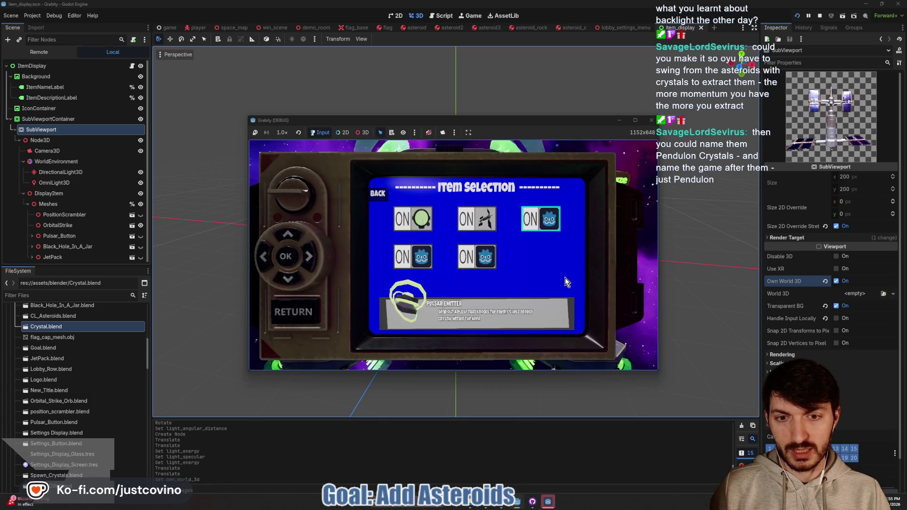
pyautogui.press('Left')
pyautogui.press('Left')
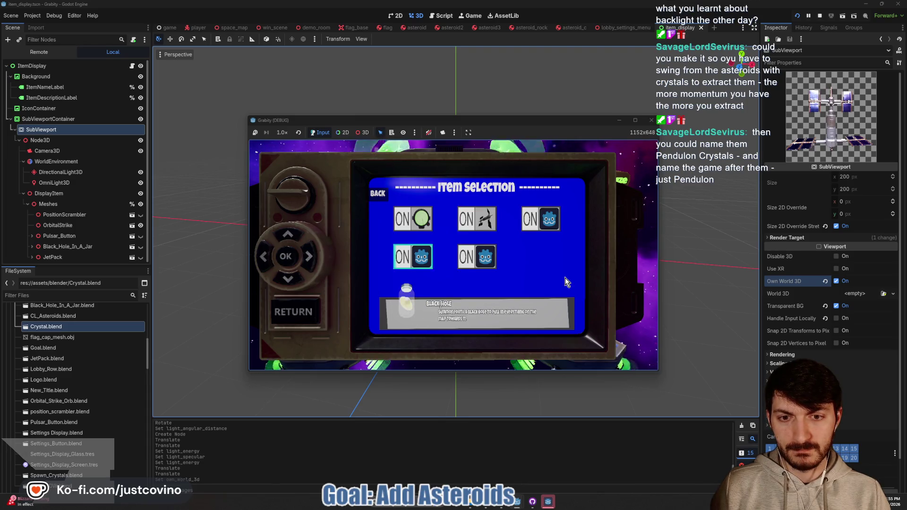
pyautogui.press('Down')
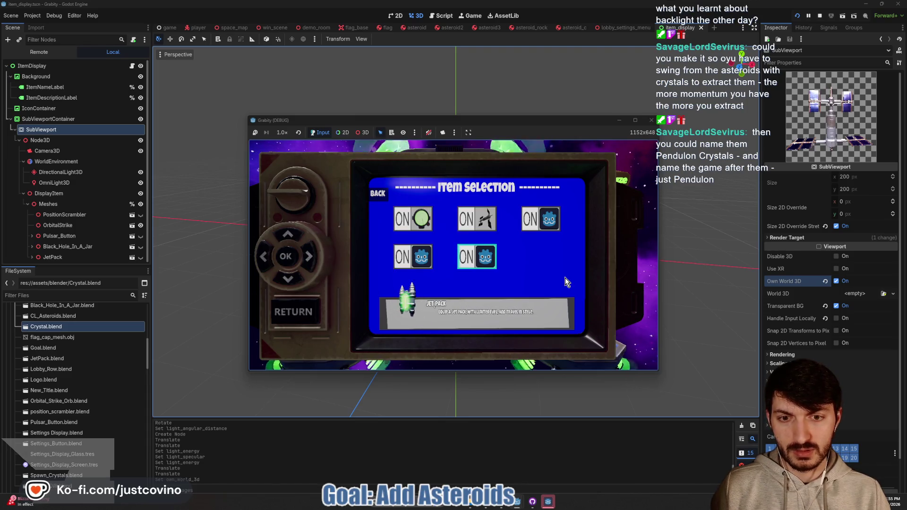
pyautogui.press('Up')
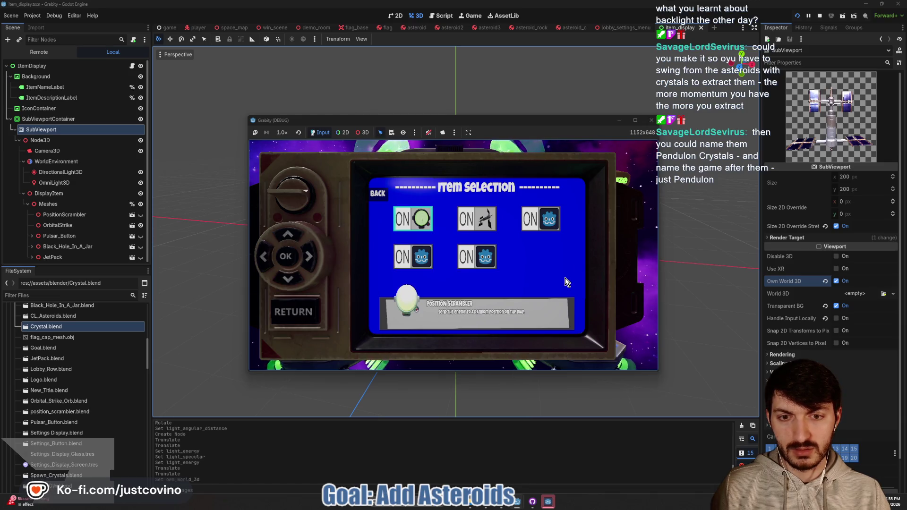
pyautogui.click(416, 18)
pyautogui.click(837, 281)
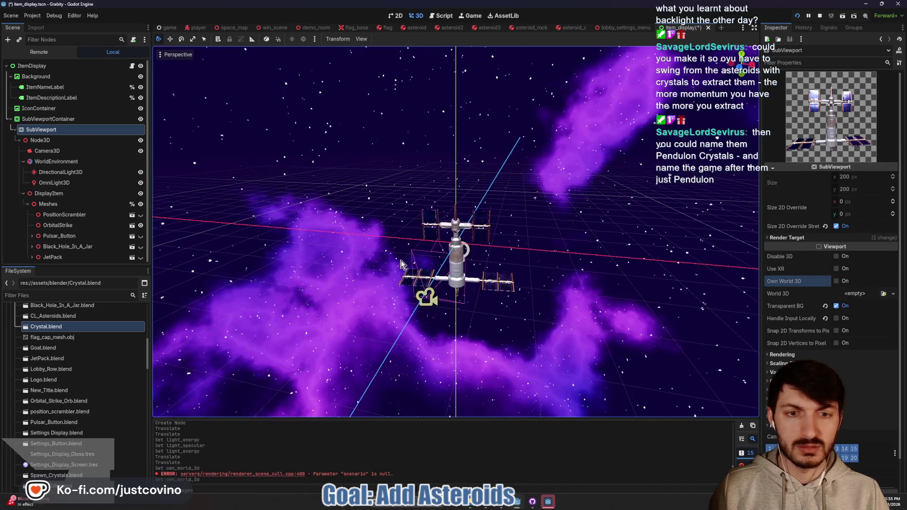
# Set the OmniLight3D Energy to 1.
pyautogui.click(54, 183)
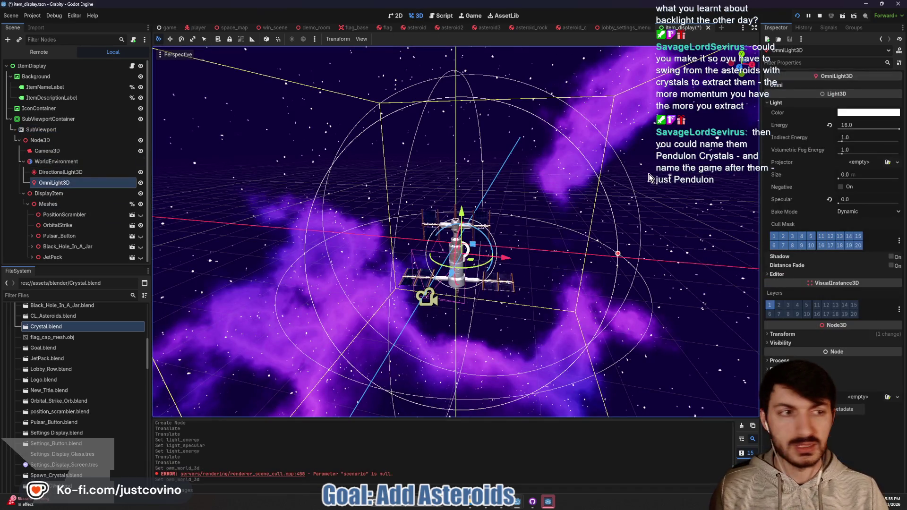
pyautogui.click(853, 125)
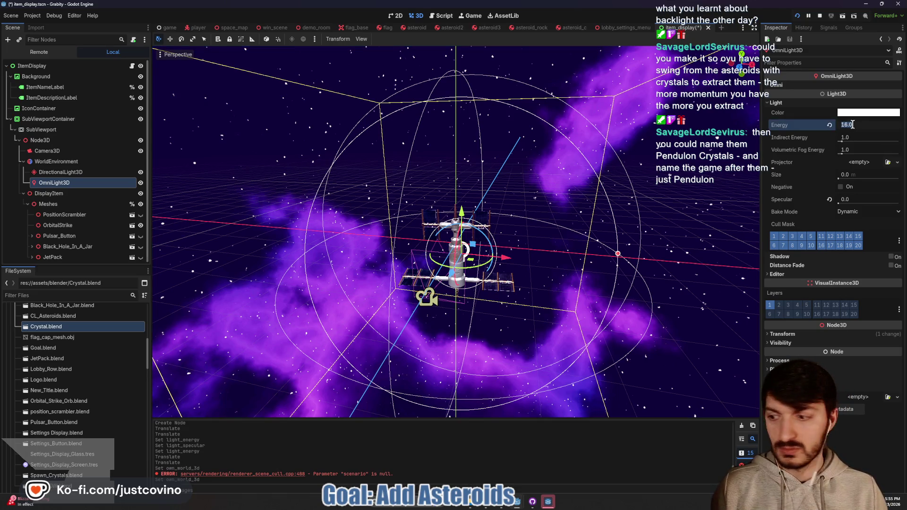
pyautogui.write('1')
pyautogui.press('Return')
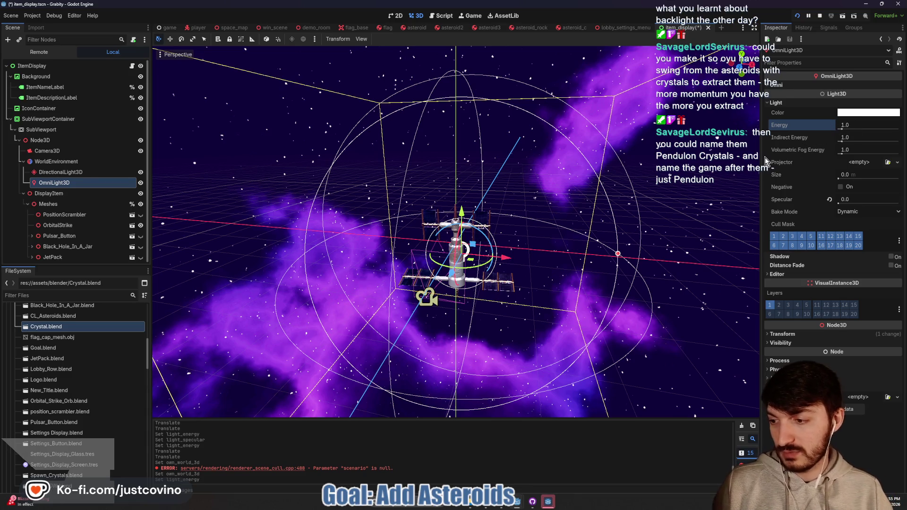
# Hide the Orbital Strike station model and show the Position Scrambler orb.
pyautogui.scroll(4, 558, 273)
pyautogui.moveTo(565, 272)
pyautogui.mouseDown()
pyautogui.moveTo(595, 268)
pyautogui.moveTo(545, 264)
pyautogui.mouseUp()
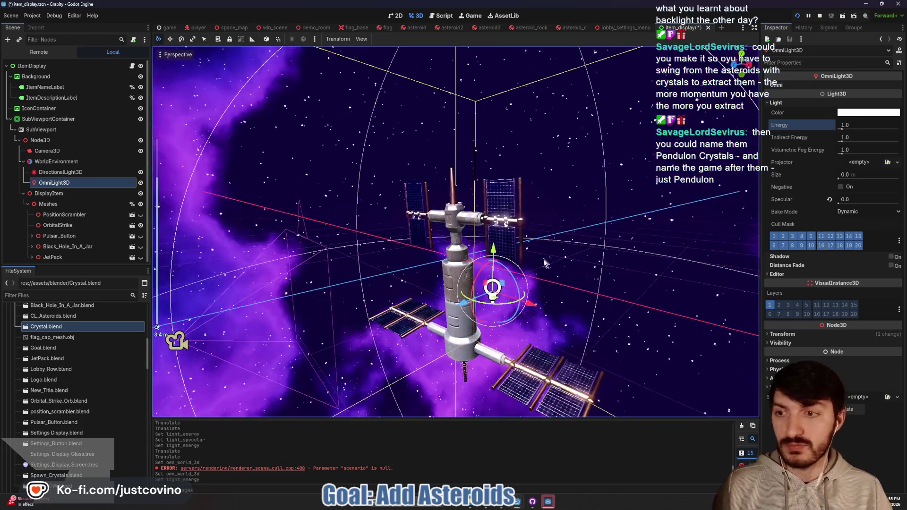
pyautogui.click(140, 226)
pyautogui.click(140, 214)
pyautogui.moveTo(505, 208); pyautogui.dragTo(496, 202)
# Cut the directional light's Specular to about 0, set Energy to 2.0, and save.
pyautogui.click(61, 172)
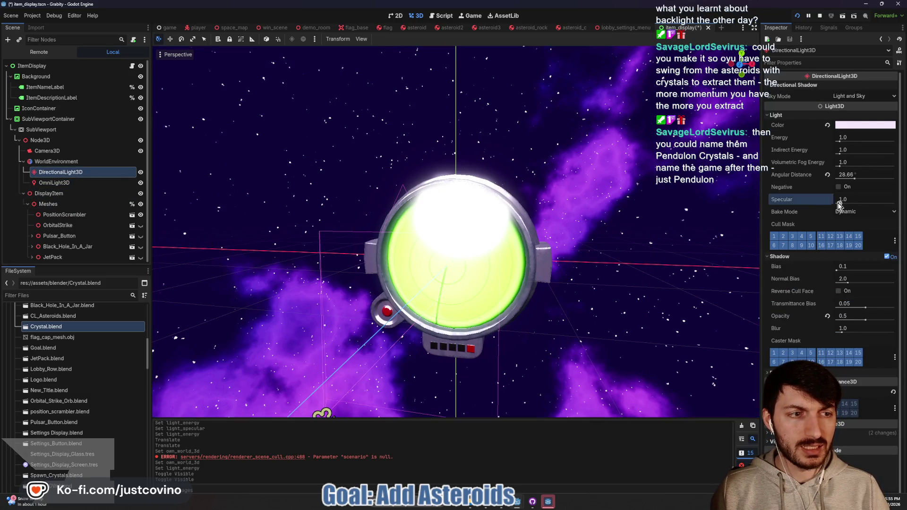
pyautogui.moveTo(839, 204); pyautogui.dragTo(736, 218)
pyautogui.moveTo(620, 238)
pyautogui.mouseDown()
pyautogui.moveTo(557, 247)
pyautogui.moveTo(649, 240)
pyautogui.mouseUp()
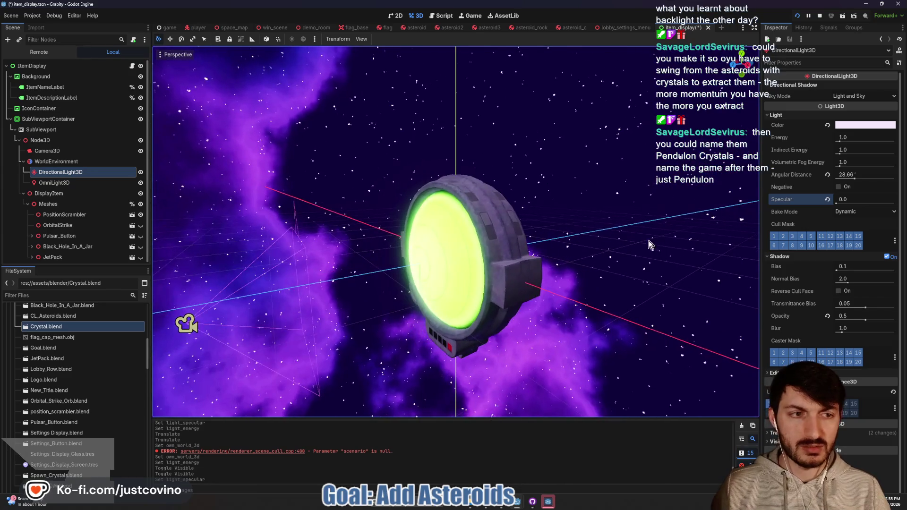
pyautogui.moveTo(843, 204); pyautogui.dragTo(841, 199)
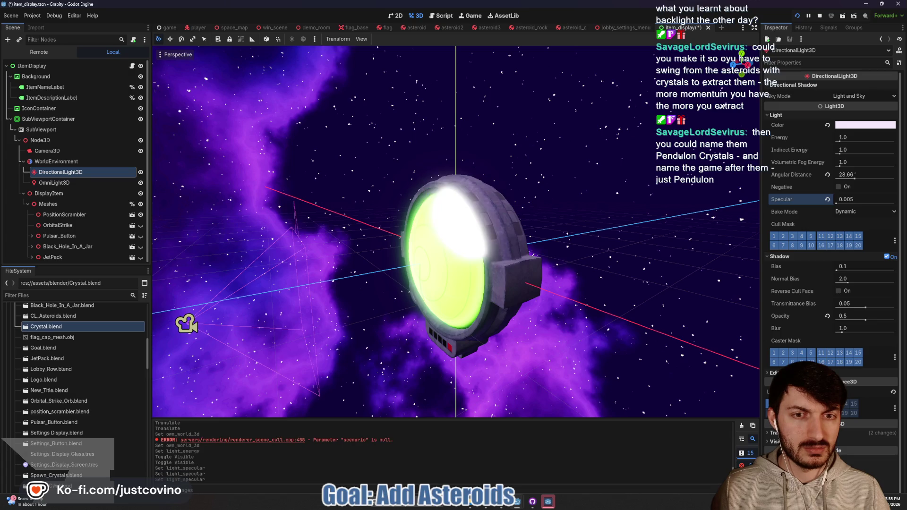
pyautogui.moveTo(544, 260); pyautogui.dragTo(600, 263)
pyautogui.scroll(-3, 599, 262)
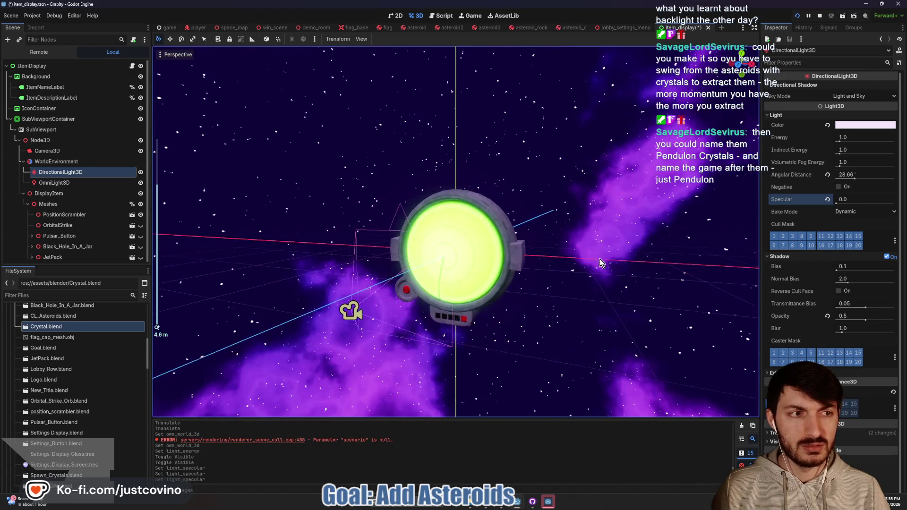
pyautogui.moveTo(845, 141); pyautogui.dragTo(857, 142)
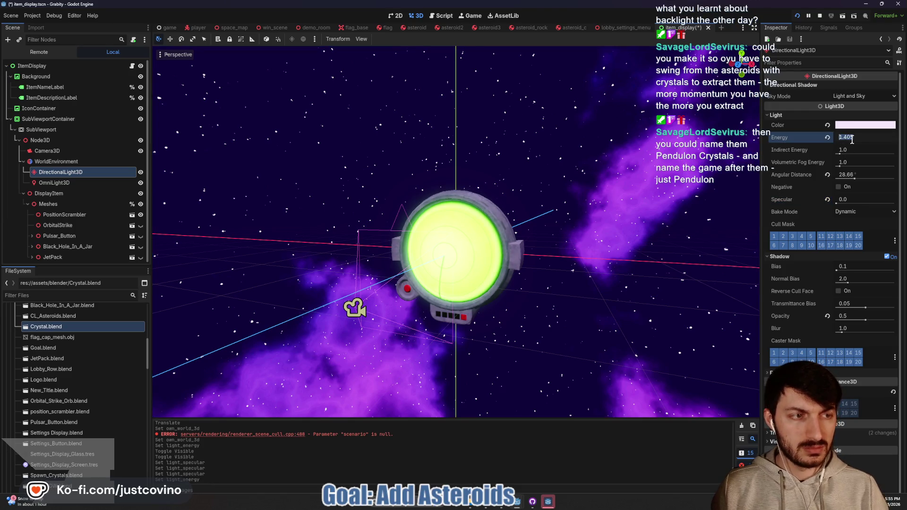
pyautogui.write('2')
pyautogui.press('Return')
pyautogui.hotkey('ctrl', 's')
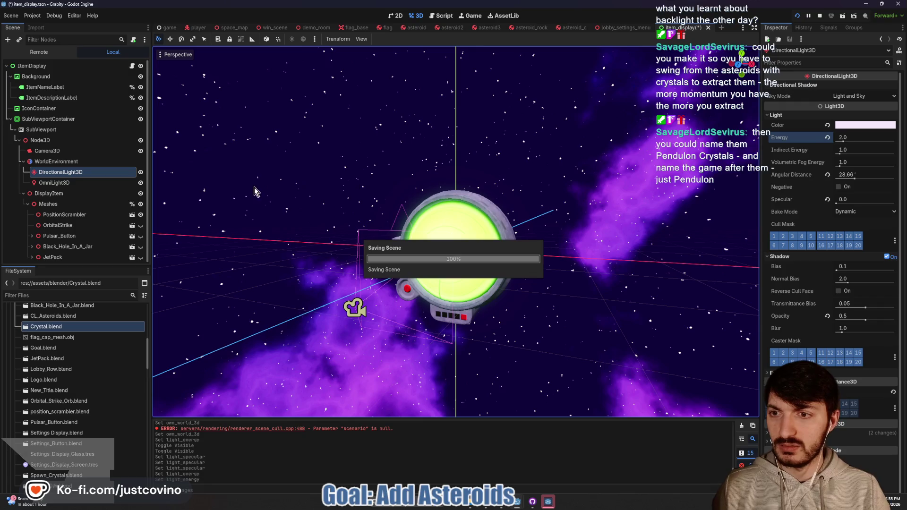
# Hide the Position Scrambler orb, show Black_Hole_In_A_Jar, and save the scene.
pyautogui.click(141, 215)
pyautogui.click(141, 246)
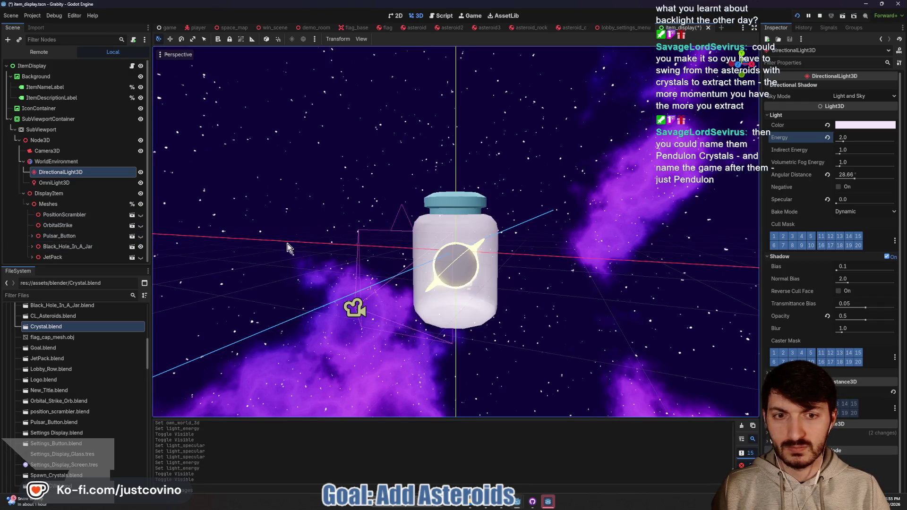
pyautogui.moveTo(462, 210)
pyautogui.mouseDown()
pyautogui.moveTo(562, 207)
pyautogui.moveTo(390, 221)
pyautogui.mouseUp()
pyautogui.hotkey('ctrl', 's')
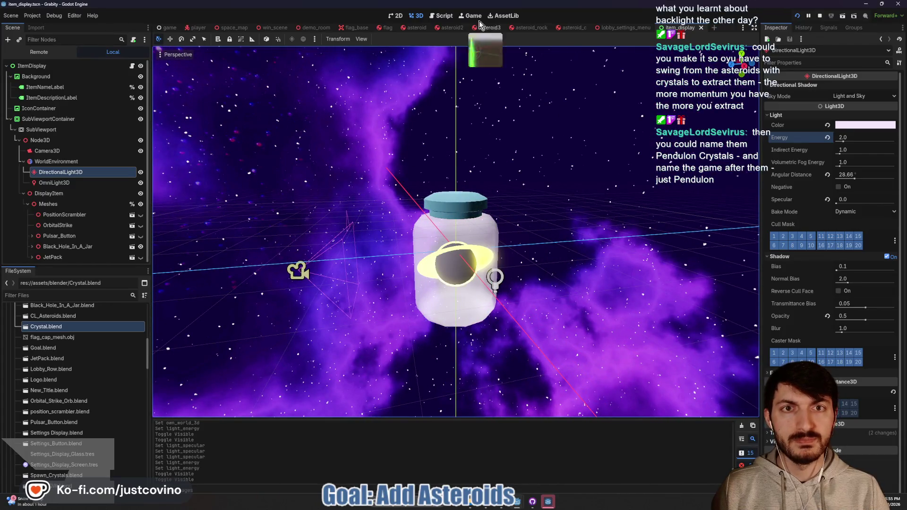
pyautogui.click(40, 129)
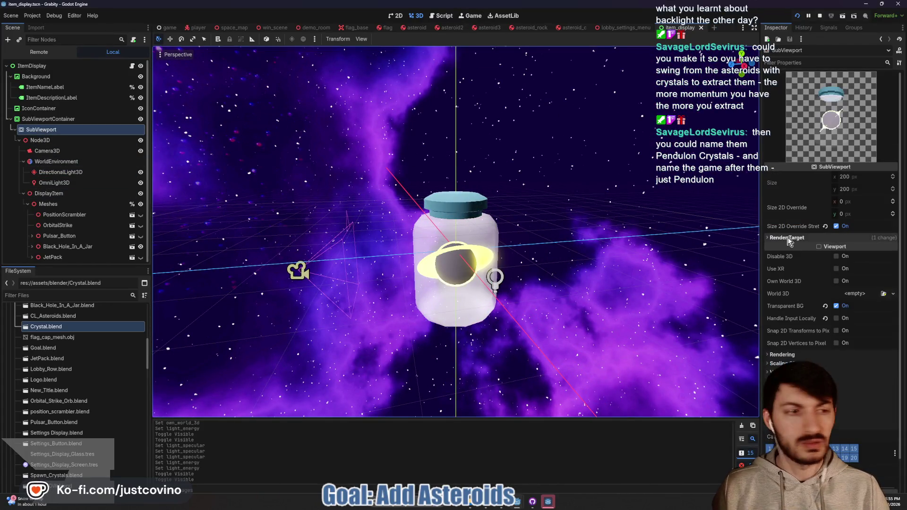
# Enable Own World 3D on the SubViewport and stop the running game.
pyautogui.click(837, 282)
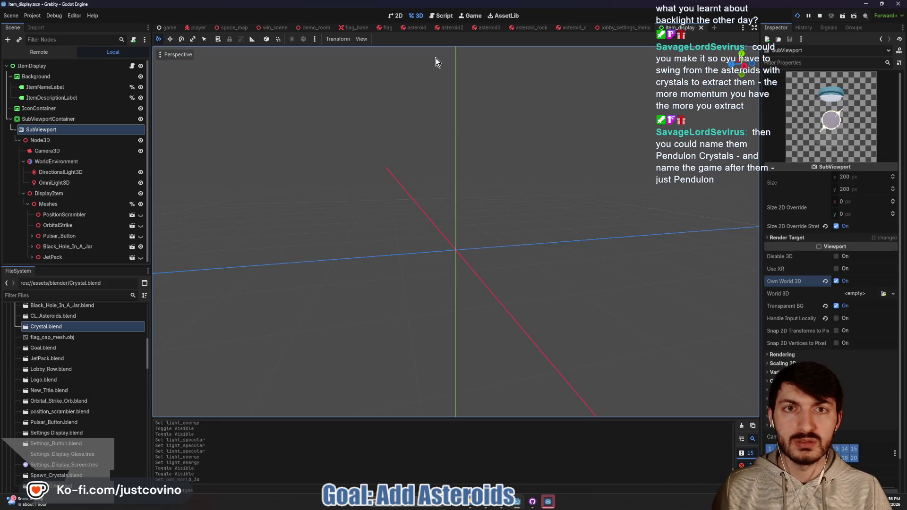
pyautogui.click(442, 16)
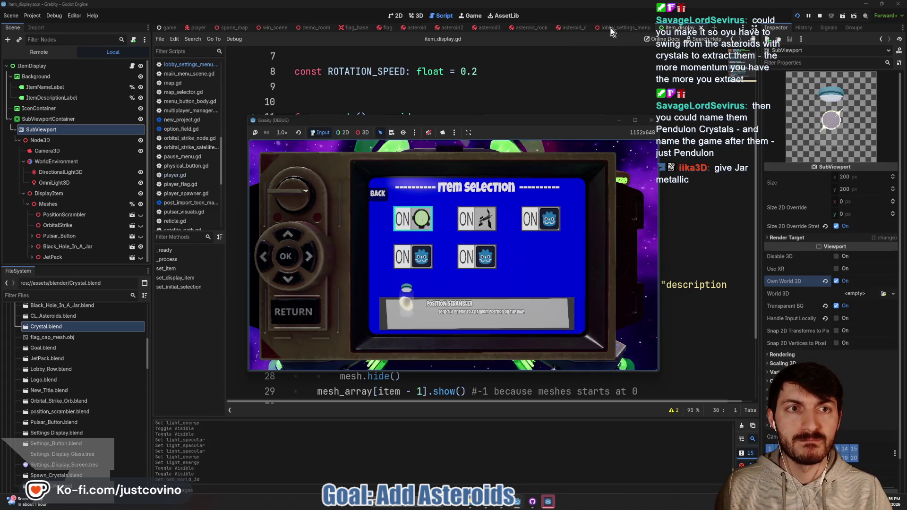
pyautogui.press('F8')
# Select the Jar mesh and expand its mesh surfaces to reveal the Jar and Glass materials.
pyautogui.click(75, 246)
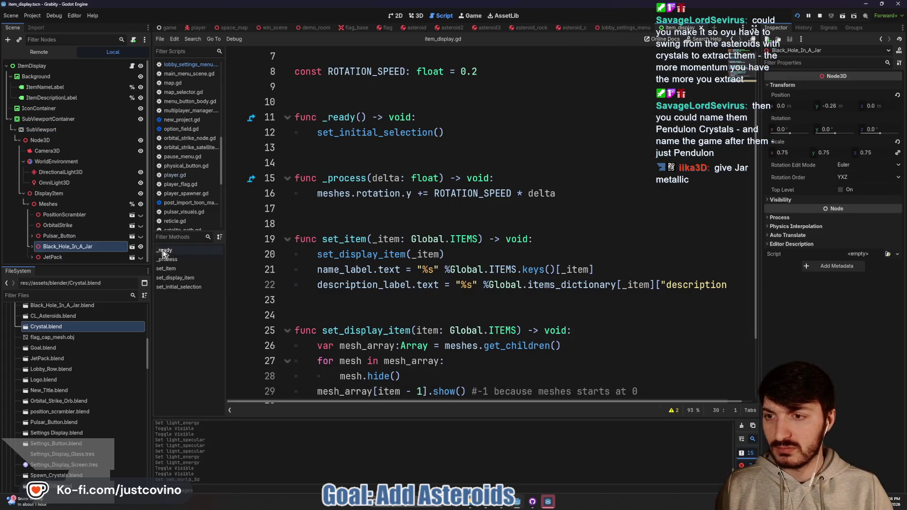
pyautogui.click(47, 257)
pyautogui.scroll(-2, 73, 240)
pyautogui.click(61, 247)
pyautogui.click(836, 117)
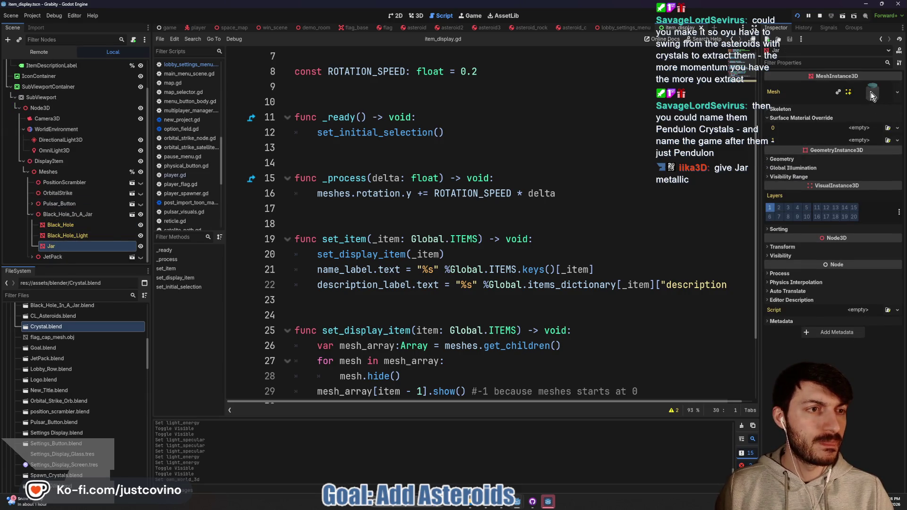
pyautogui.click(870, 97)
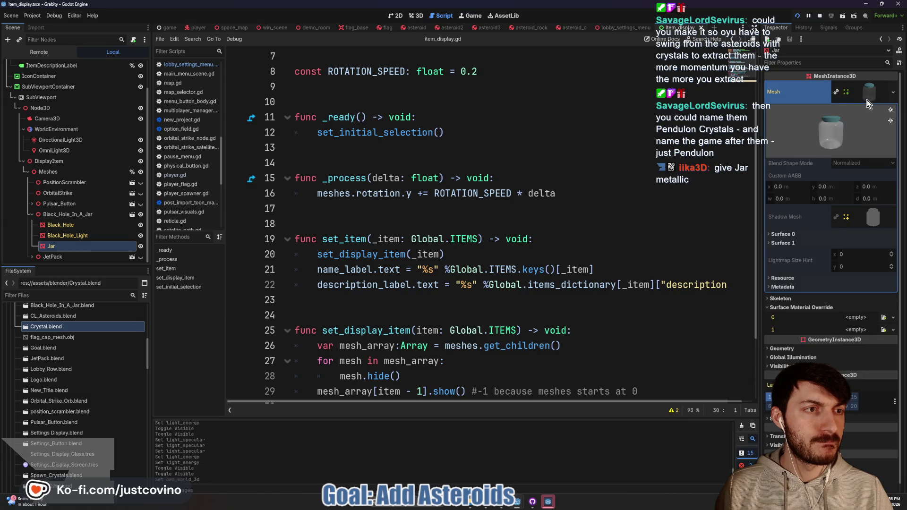
pyautogui.click(830, 233)
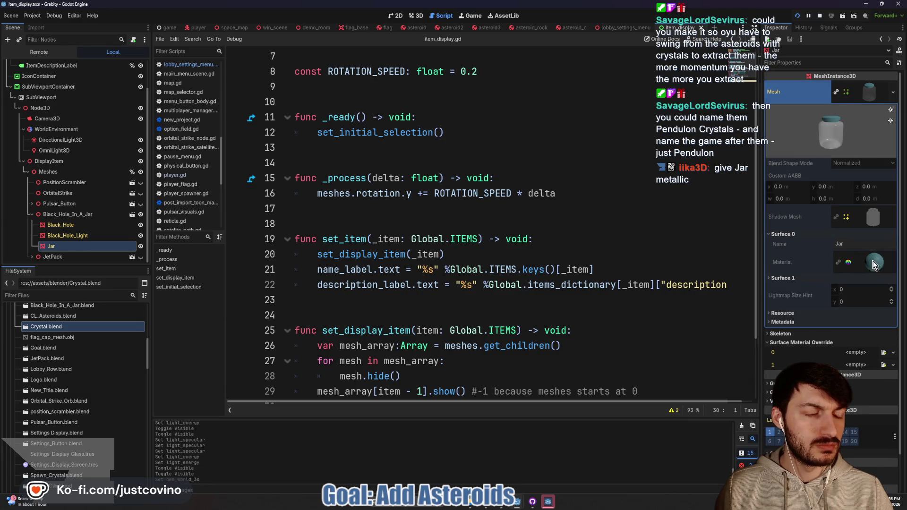
pyautogui.click(786, 279)
pyautogui.click(787, 279)
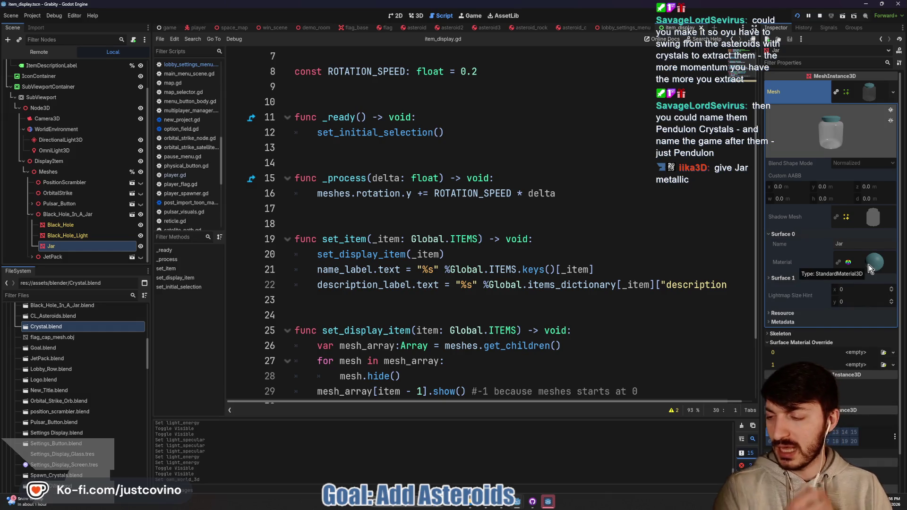
pyautogui.click(787, 278)
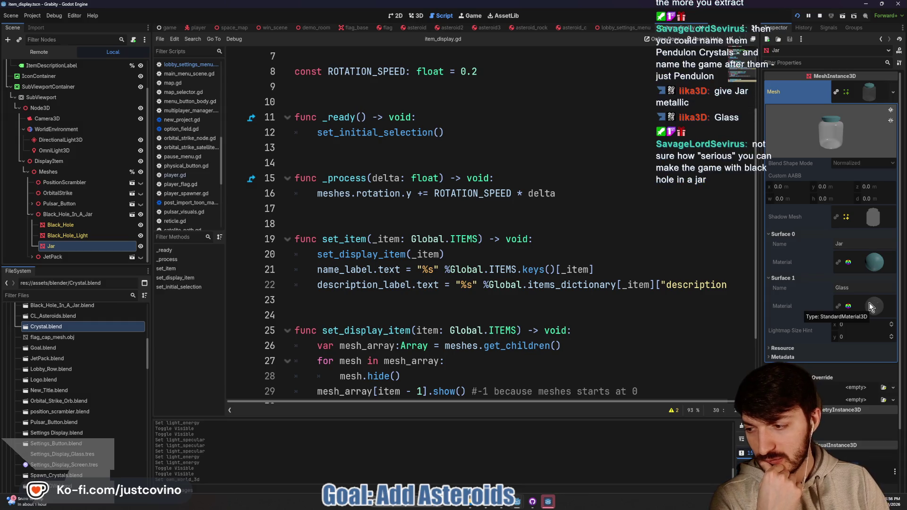
# Copy the Glass surface's StandardMaterial3D for use in surface override slot 1.
pyautogui.rightClick(870, 306)
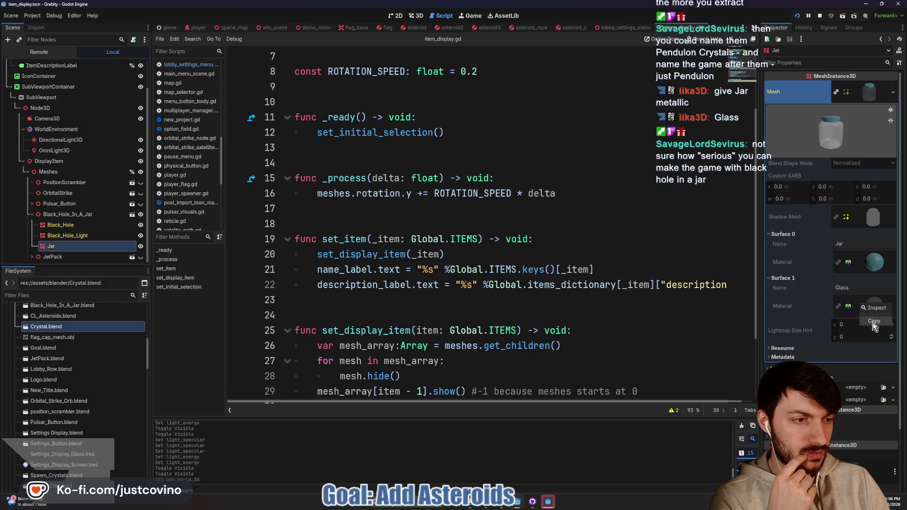
pyautogui.click(874, 321)
pyautogui.scroll(-2, 821, 321)
pyautogui.click(855, 345)
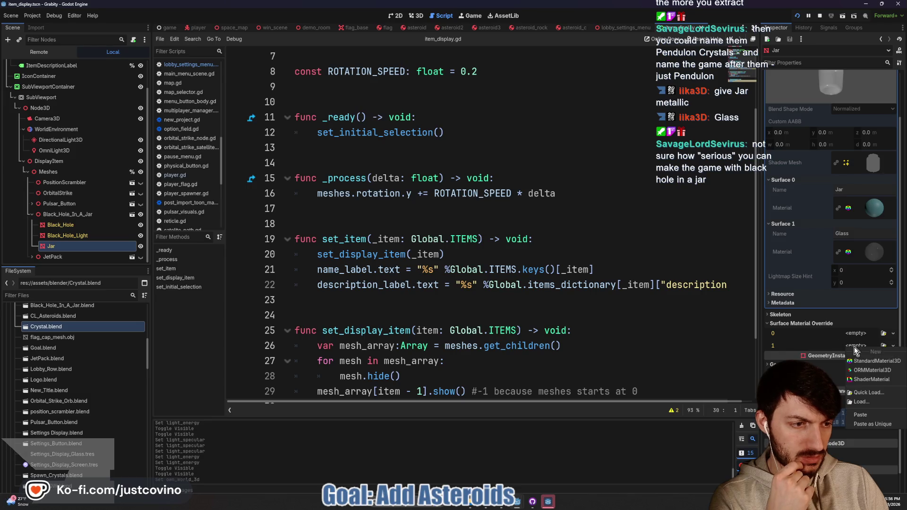
# Paste the copied Glass material into the Jar's Surface Material Override slot 1.
pyautogui.click(867, 414)
pyautogui.click(866, 355)
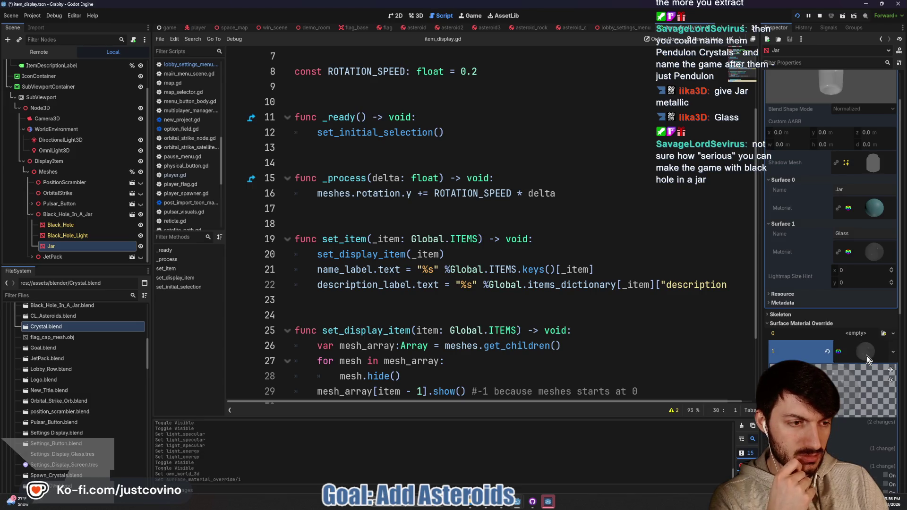
pyautogui.scroll(-5, 803, 307)
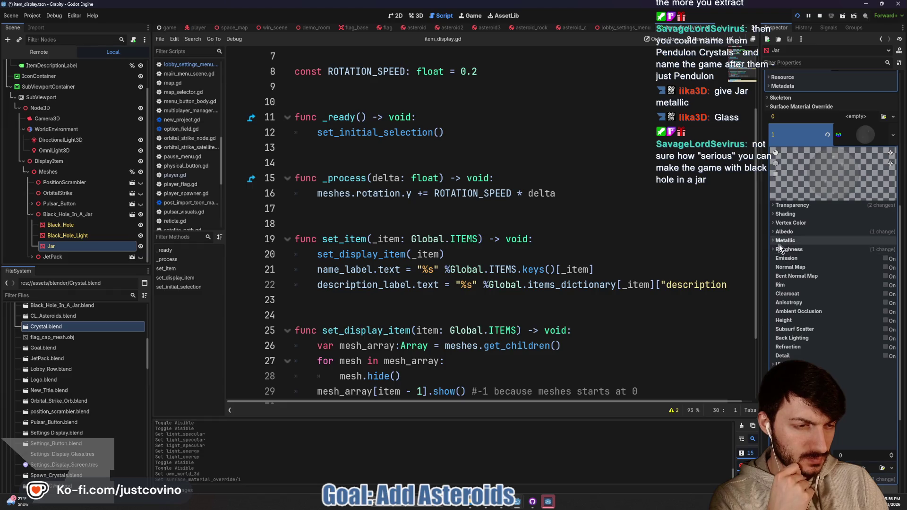
# Set the override material's Metallic to 1.0 and Specular to 0.0, then run the game to check.
pyautogui.click(779, 242)
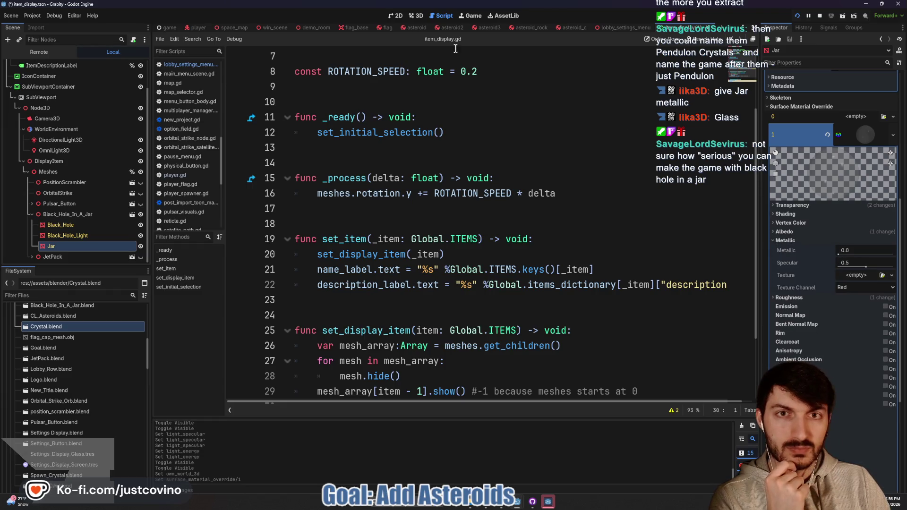
pyautogui.click(852, 249)
pyautogui.write('0.5')
pyautogui.press('Return')
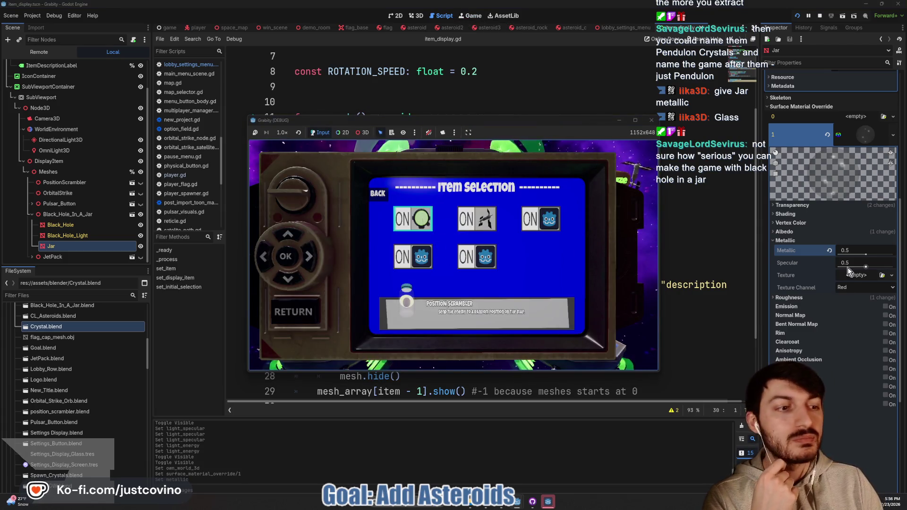
pyautogui.moveTo(865, 256); pyautogui.dragTo(842, 257)
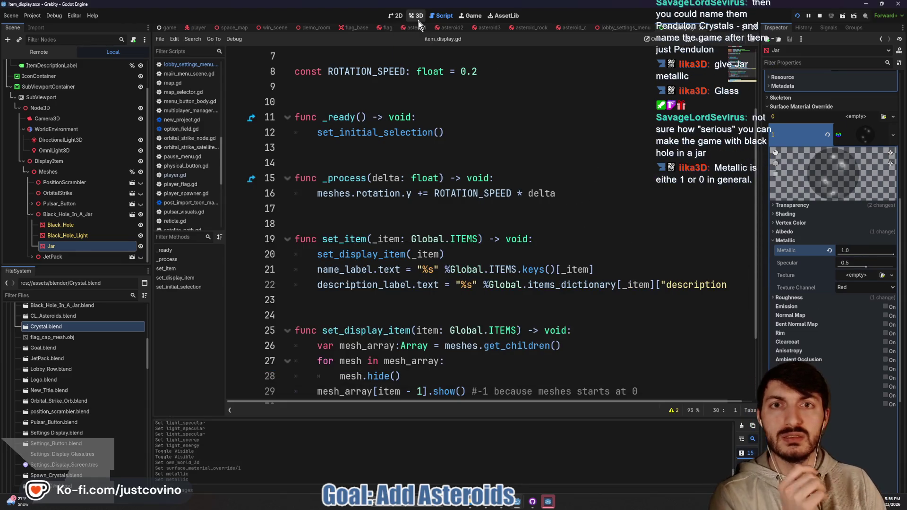
pyautogui.moveTo(866, 264); pyautogui.dragTo(741, 269)
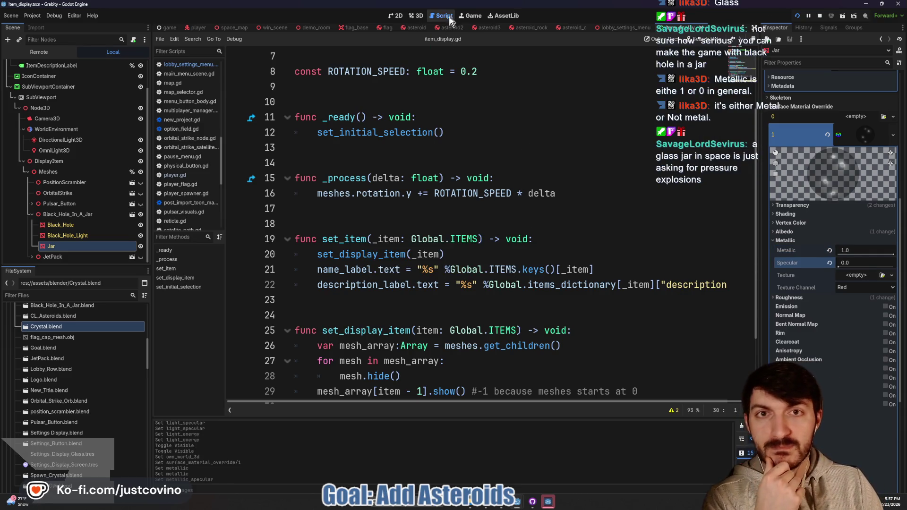
pyautogui.press('F5')
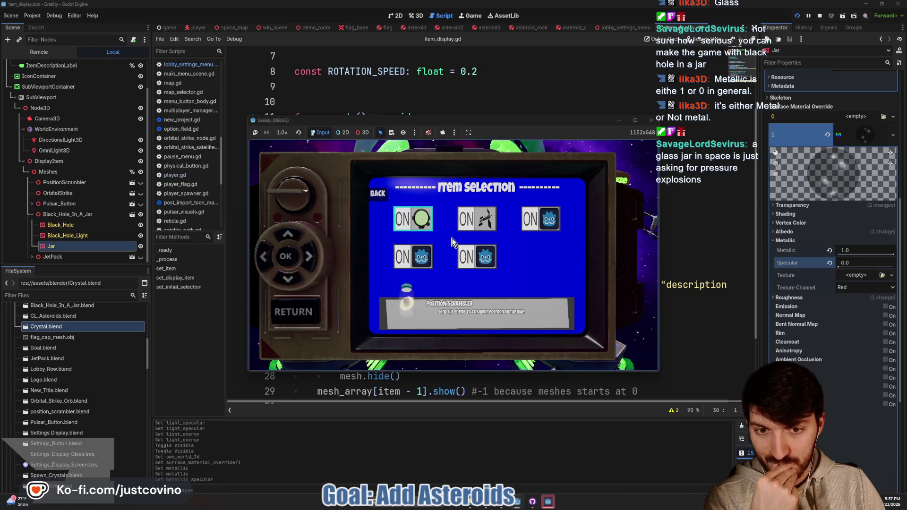
pyautogui.doubleClick(74, 151)
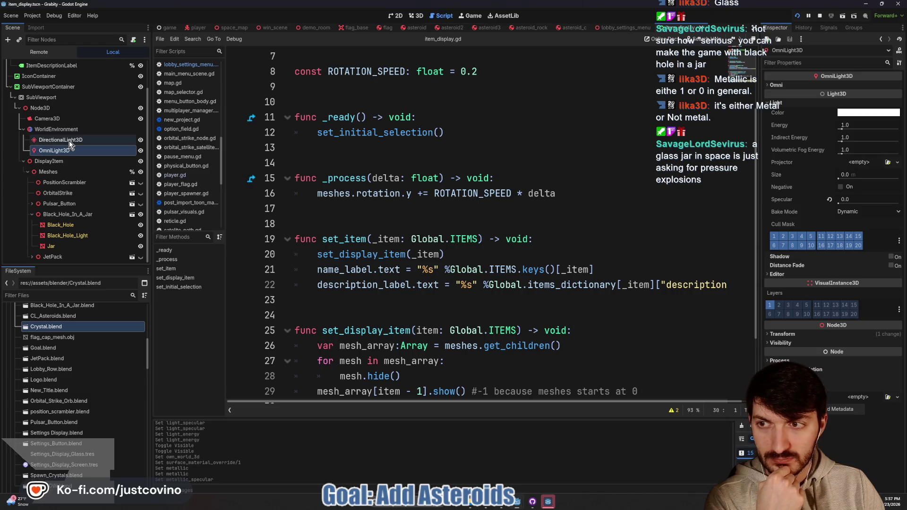
# Delete the OmniLight3D node from the item display scene.
pyautogui.click(80, 152)
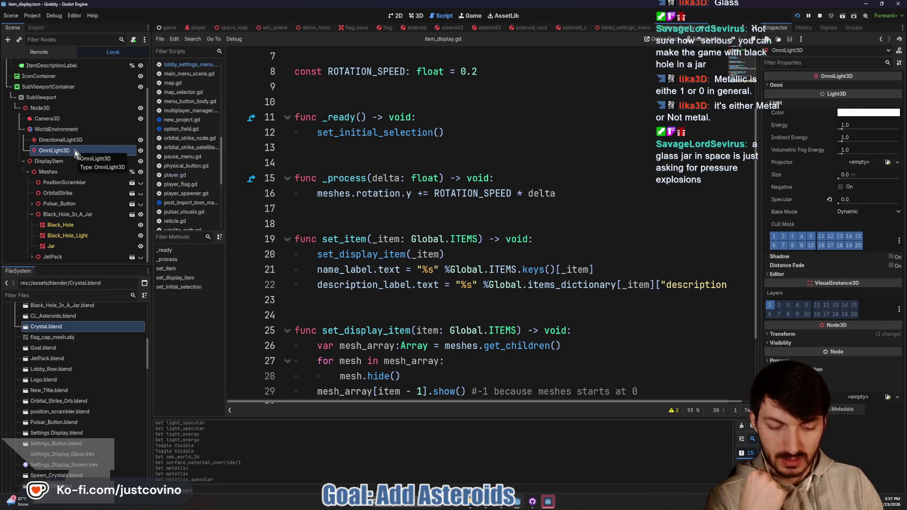
pyautogui.press('Delete')
pyautogui.click(434, 261)
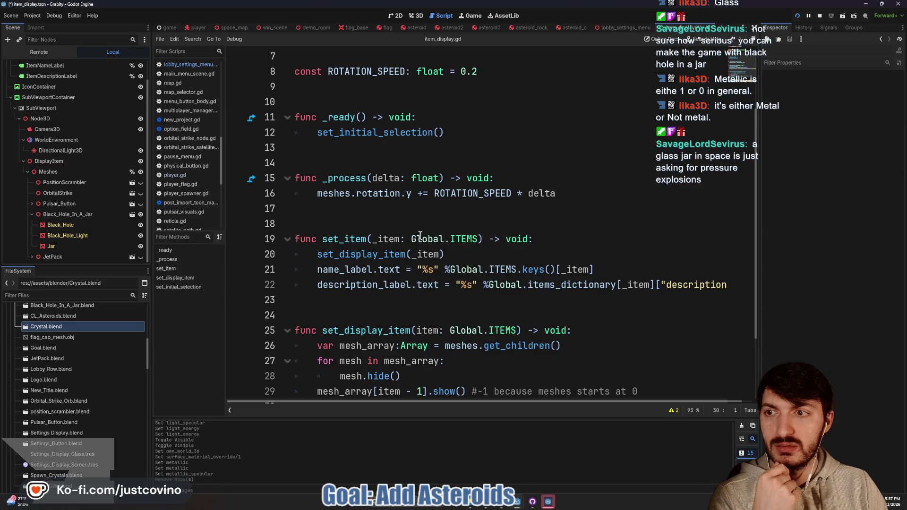
# Save the scene and run the game to preview the lighting without the omni light.
pyautogui.click(397, 208)
pyautogui.hotkey('ctrl', 's')
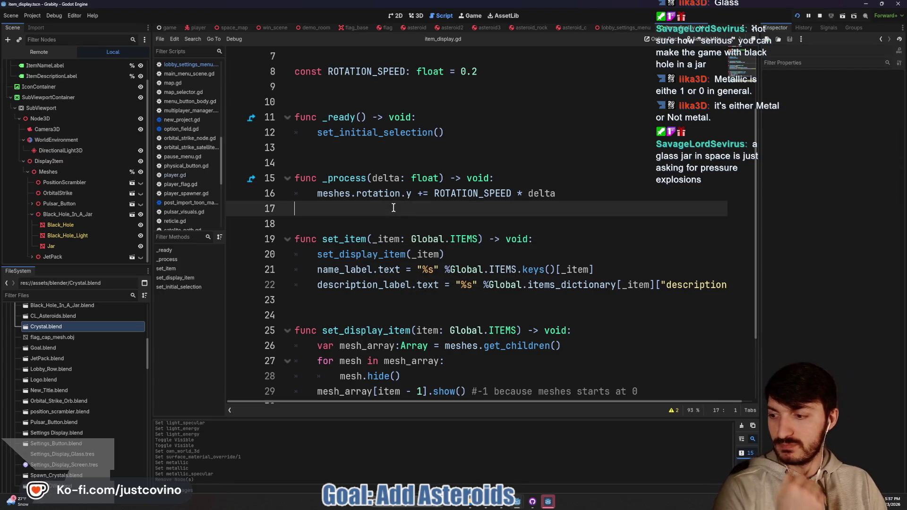
pyautogui.moveTo(386, 188)
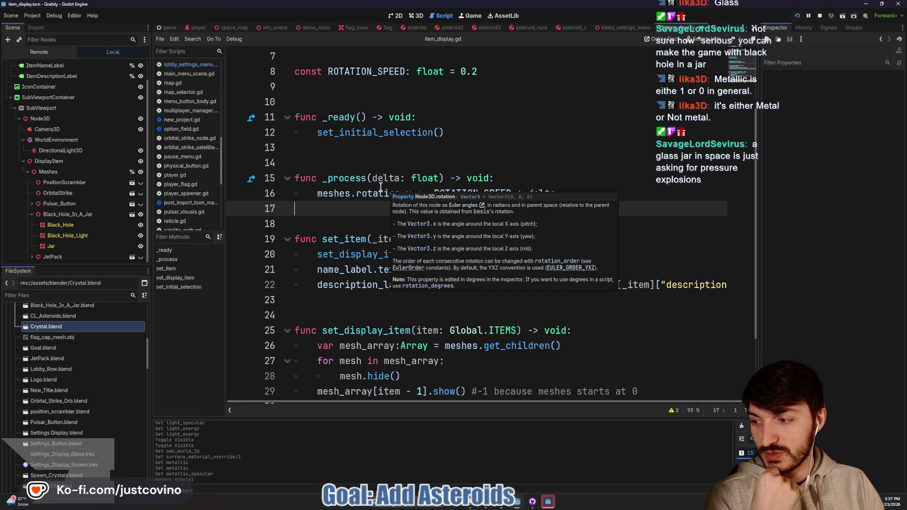
pyautogui.press('F5')
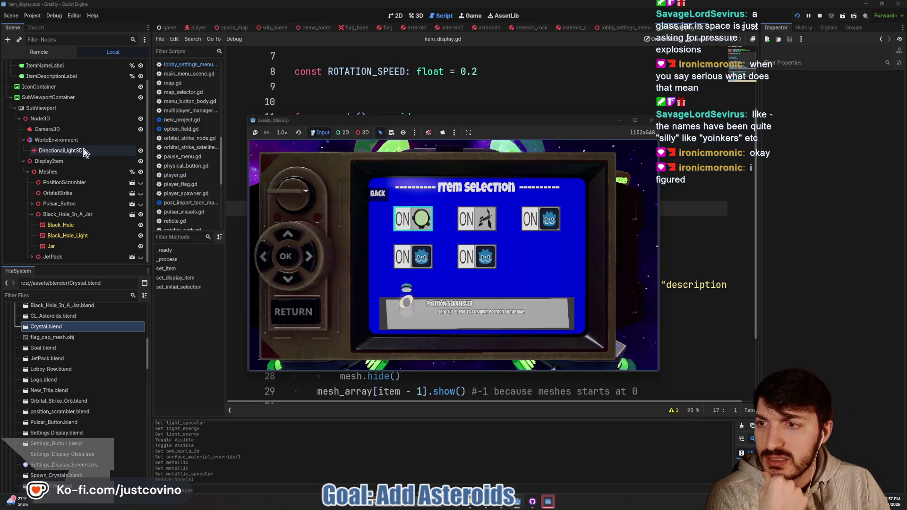
pyautogui.click(71, 150)
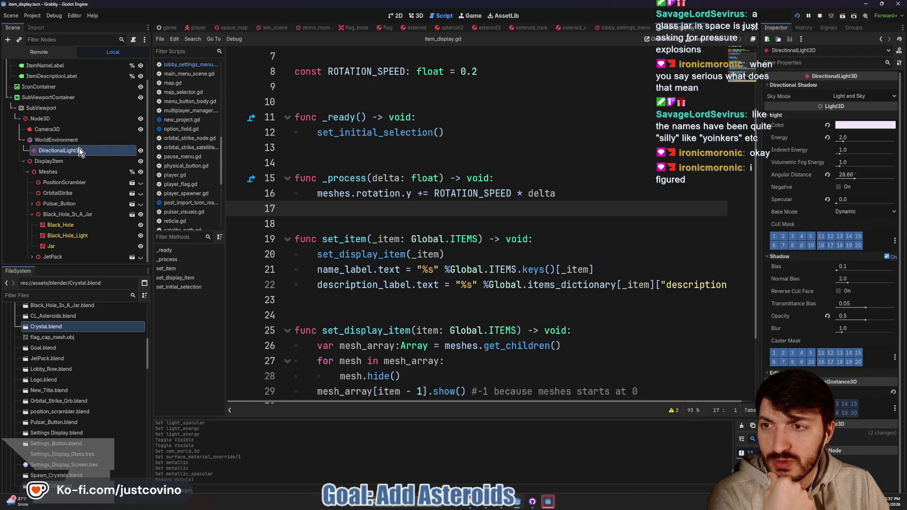
# Revert the DirectionalLight3D angular distance to 0.0 and browse the Orbital Strike, Pulsar Emitter and Black Hole previews in-game.
pyautogui.click(826, 175)
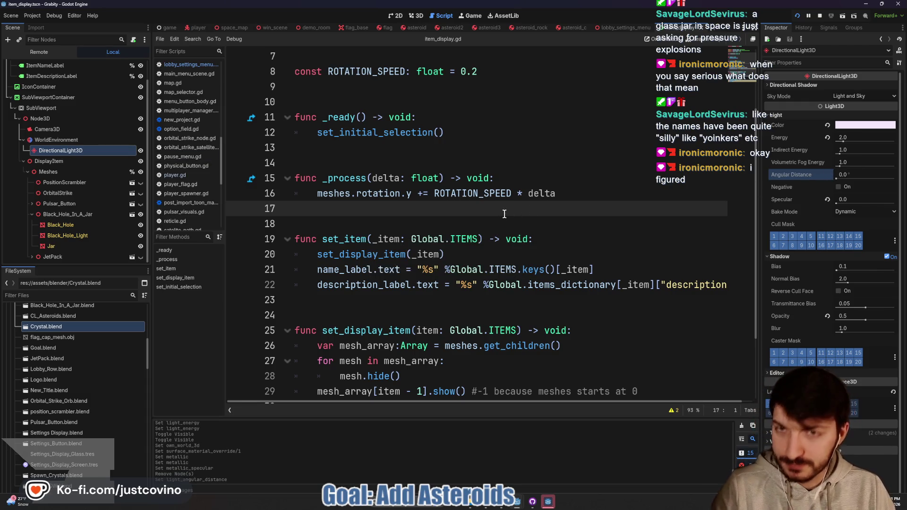
pyautogui.click(470, 18)
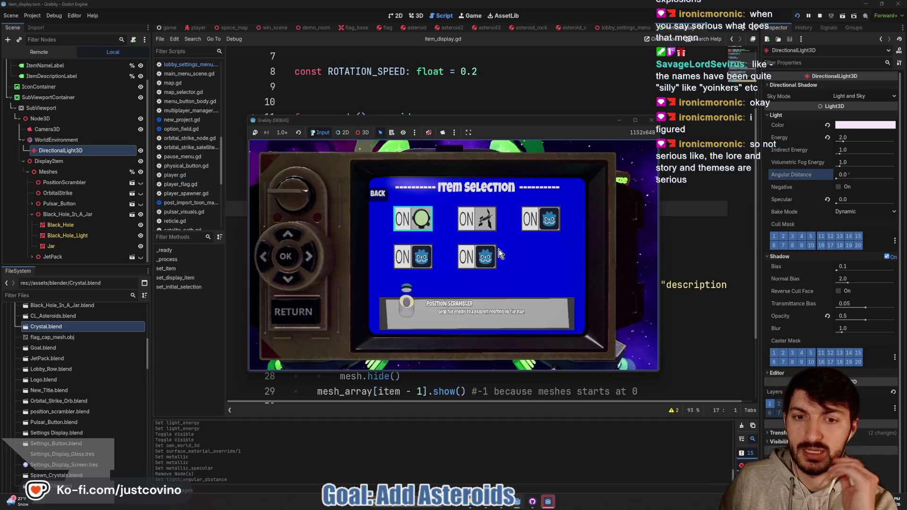
pyautogui.press('Down')
pyautogui.press('Right')
pyautogui.press('Up')
pyautogui.press('Left')
pyautogui.press('Right')
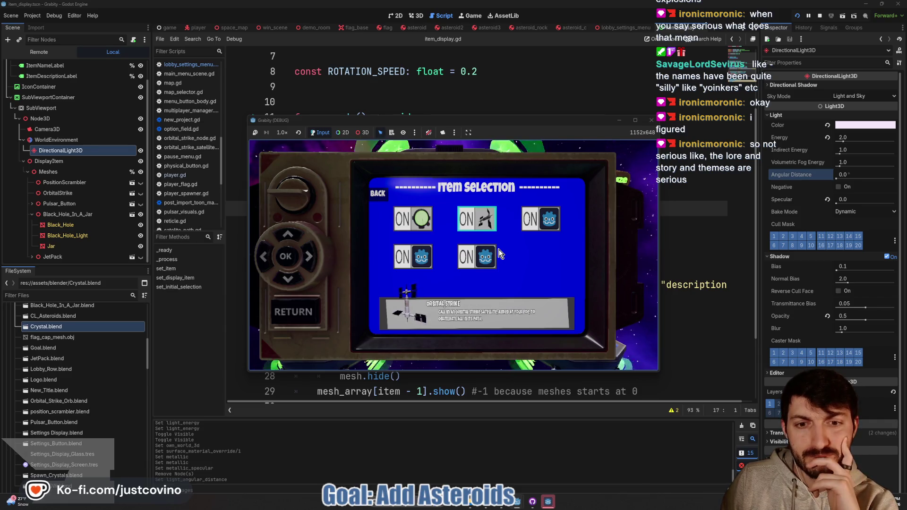
pyautogui.press('Right')
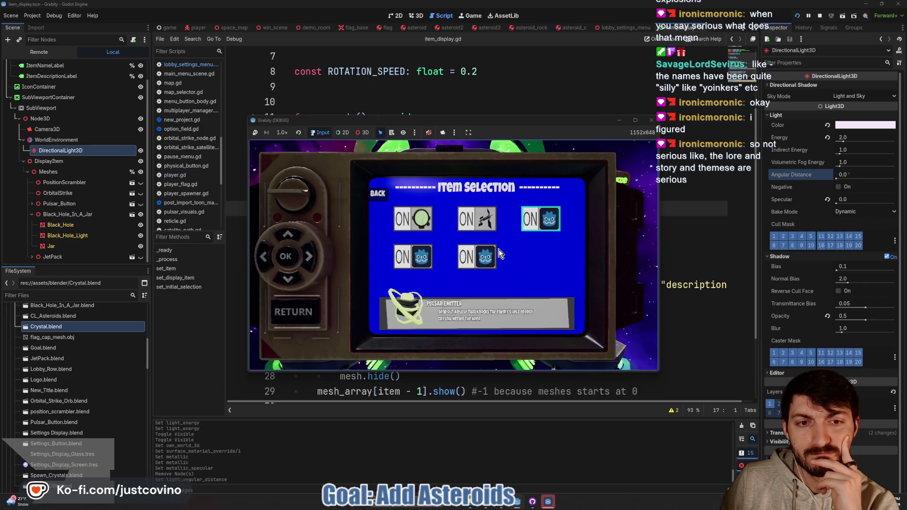
pyautogui.press('Right')
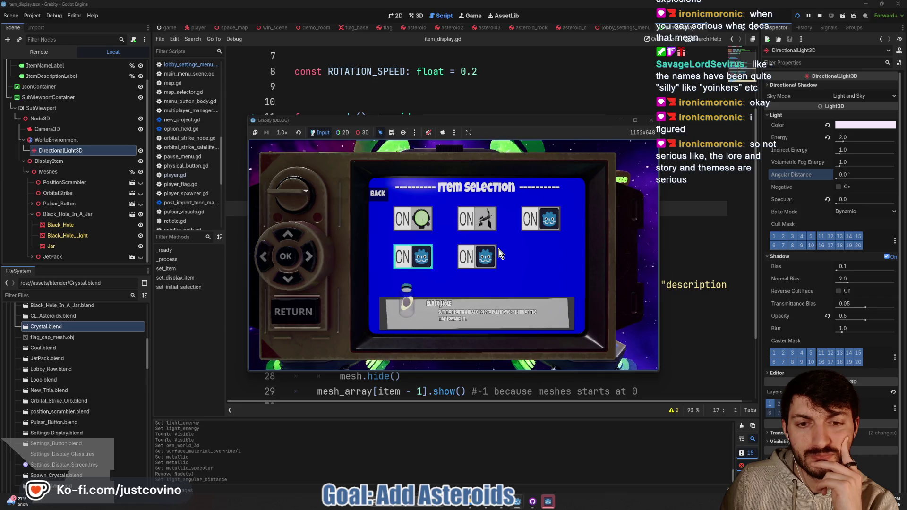
pyautogui.press('Right')
pyautogui.press('Right')
pyautogui.press('Up')
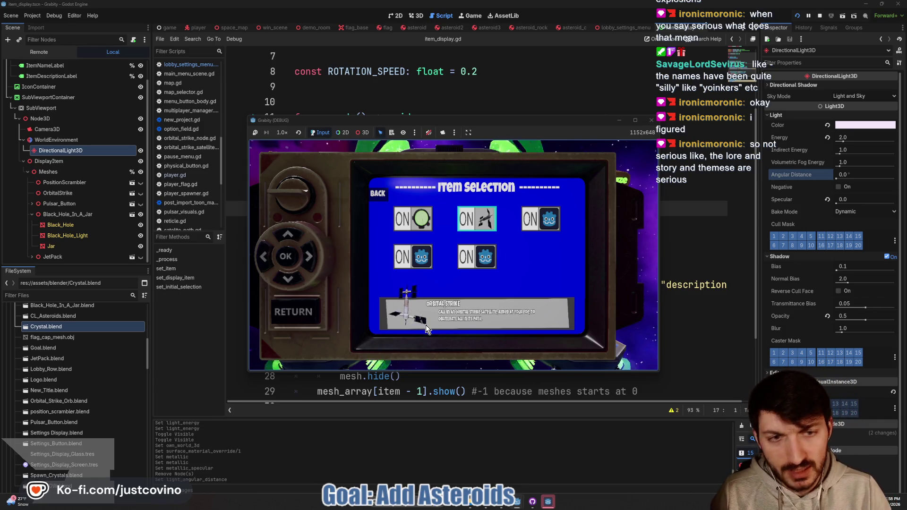
pyautogui.click(534, 104)
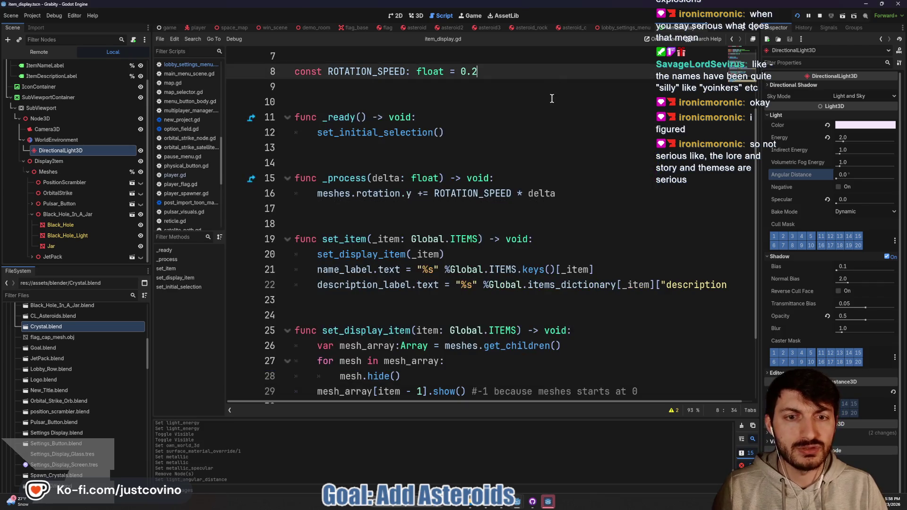
# Make the OrbitalStrike mesh visible in the 3D view and select its node.
pyautogui.click(417, 16)
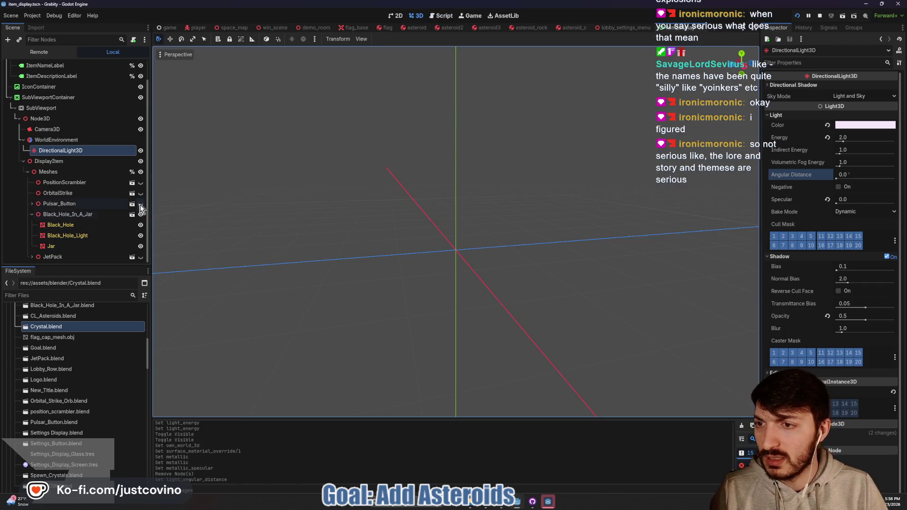
pyautogui.click(141, 194)
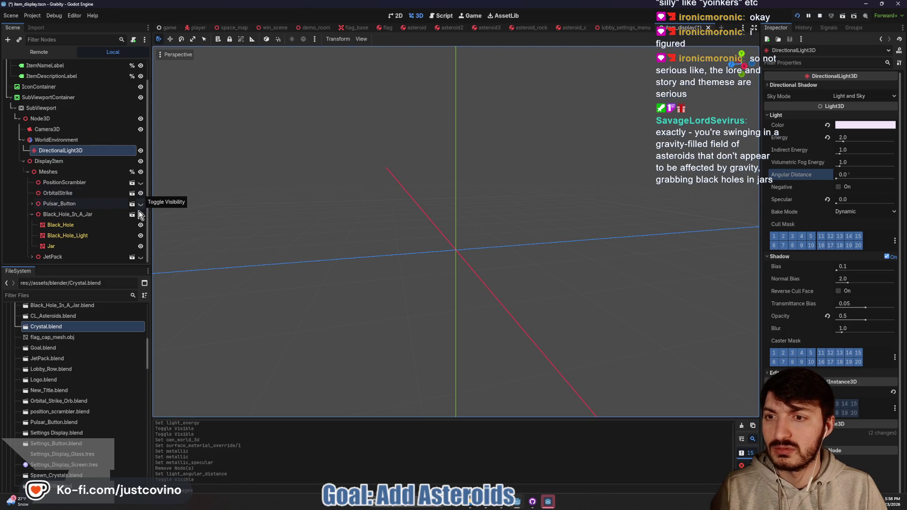
pyautogui.click(140, 212)
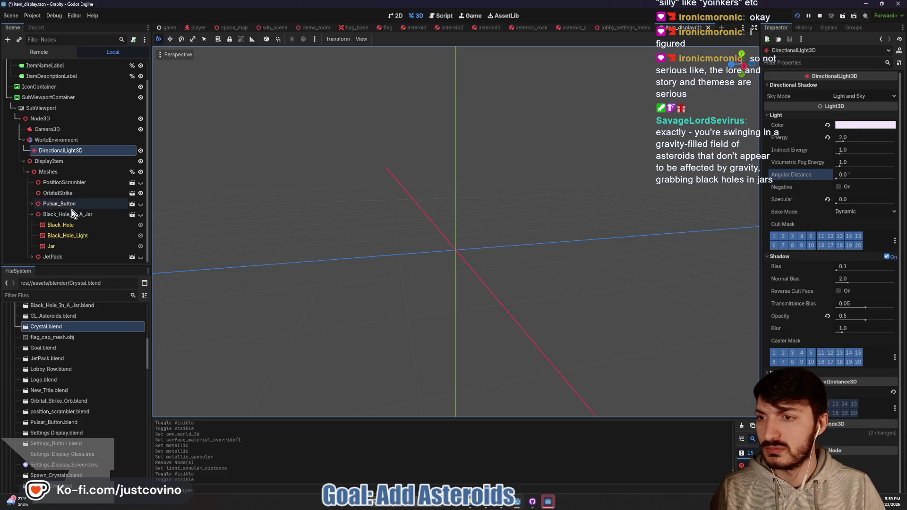
pyautogui.click(65, 193)
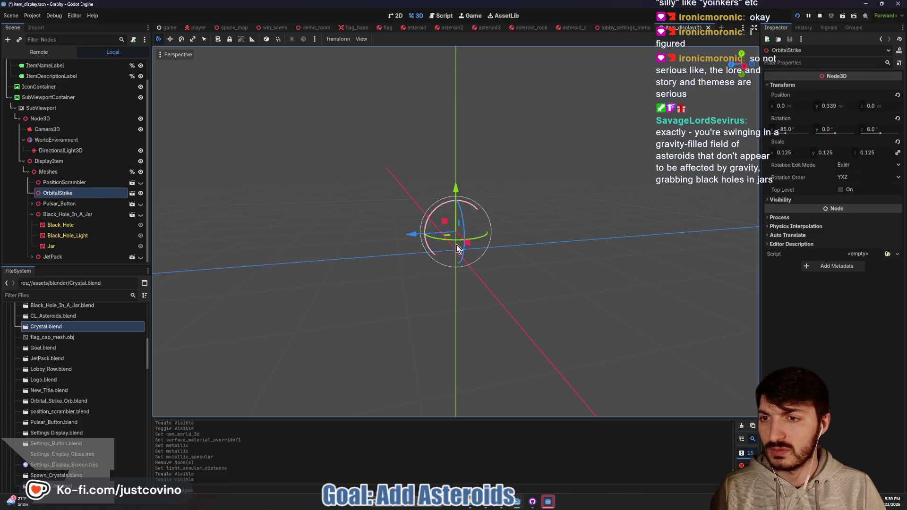
pyautogui.click(793, 151)
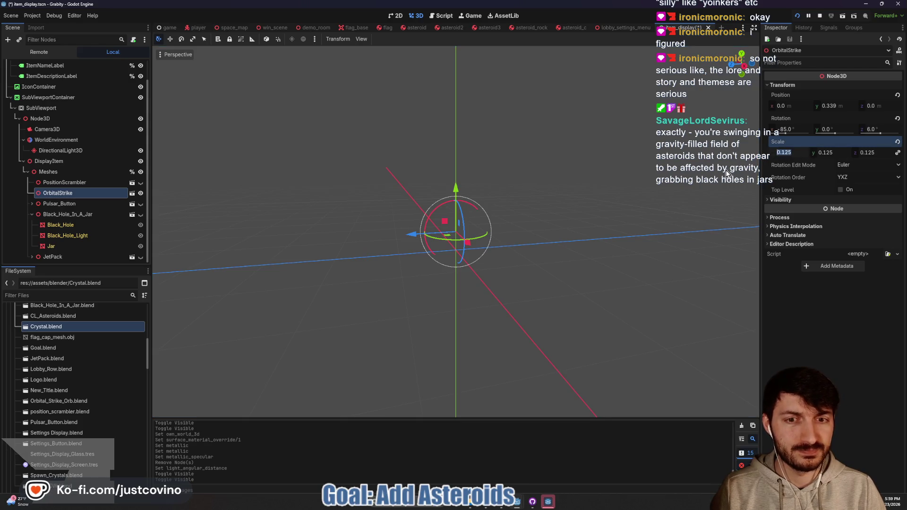
# Move OrbitalStrike along Z to -0.415, saving and running the game to check its position.
pyautogui.moveTo(411, 237); pyautogui.dragTo(427, 236)
pyautogui.hotkey('ctrl', 's')
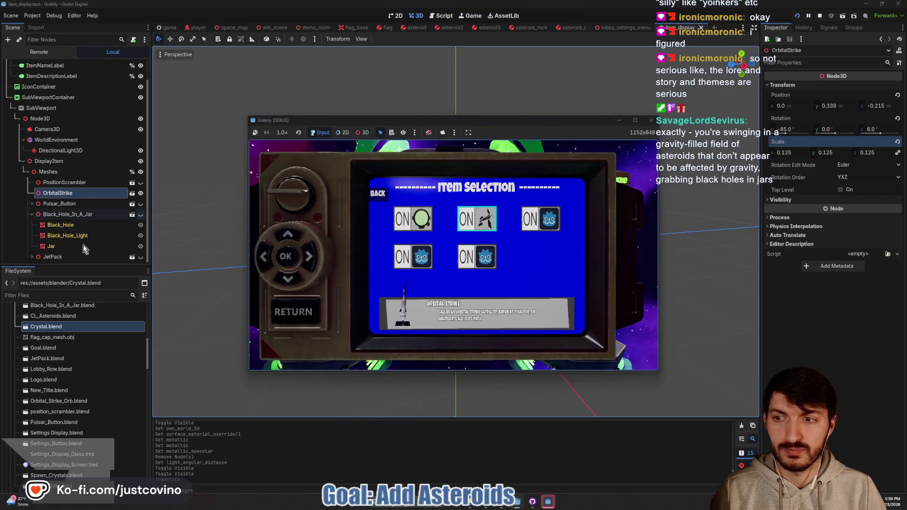
pyautogui.press('F8')
pyautogui.moveTo(410, 242)
pyautogui.mouseDown()
pyautogui.moveTo(435, 237)
pyautogui.moveTo(441, 168)
pyautogui.mouseUp()
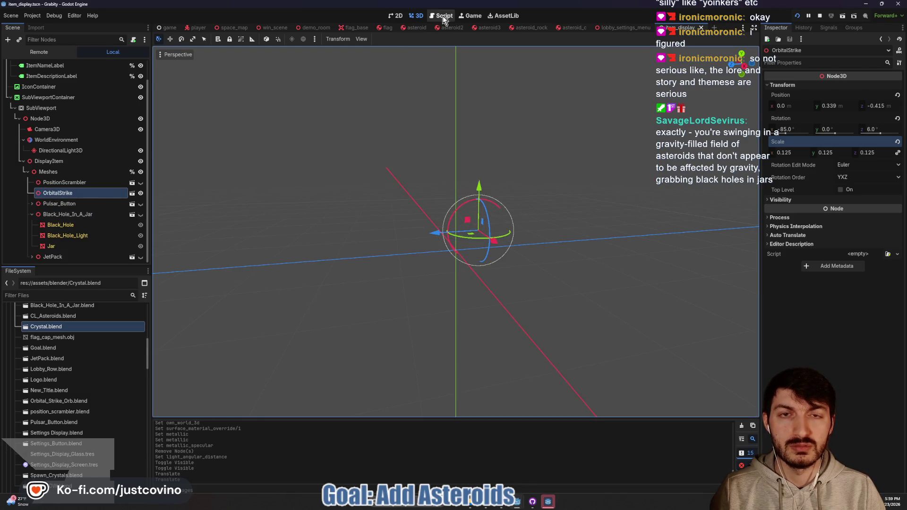
pyautogui.press('F5')
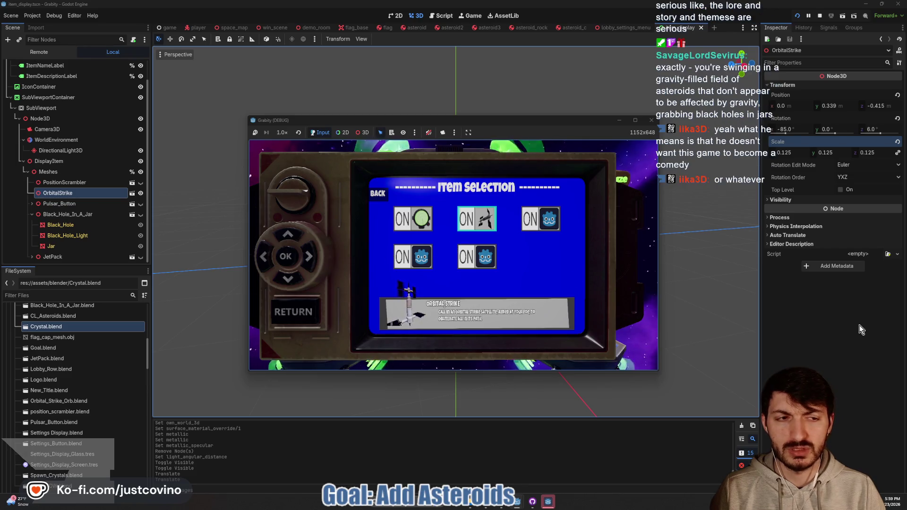
pyautogui.press('F8')
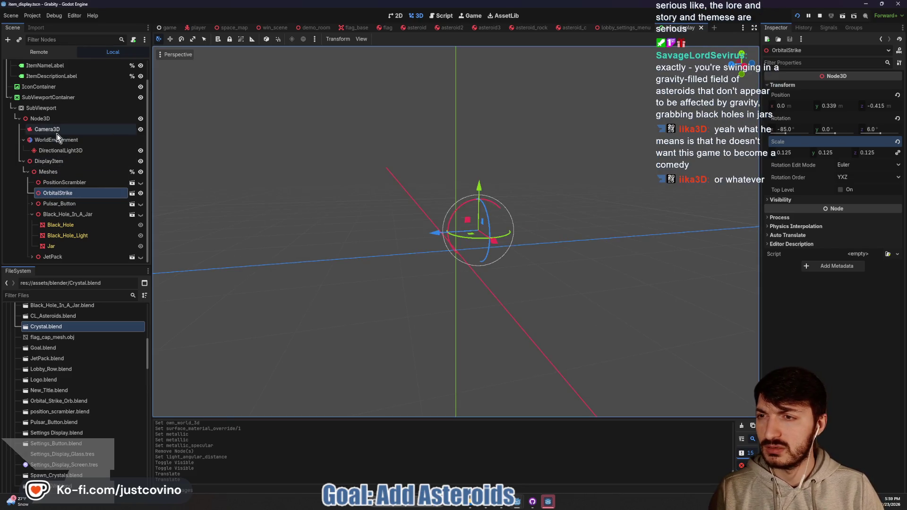